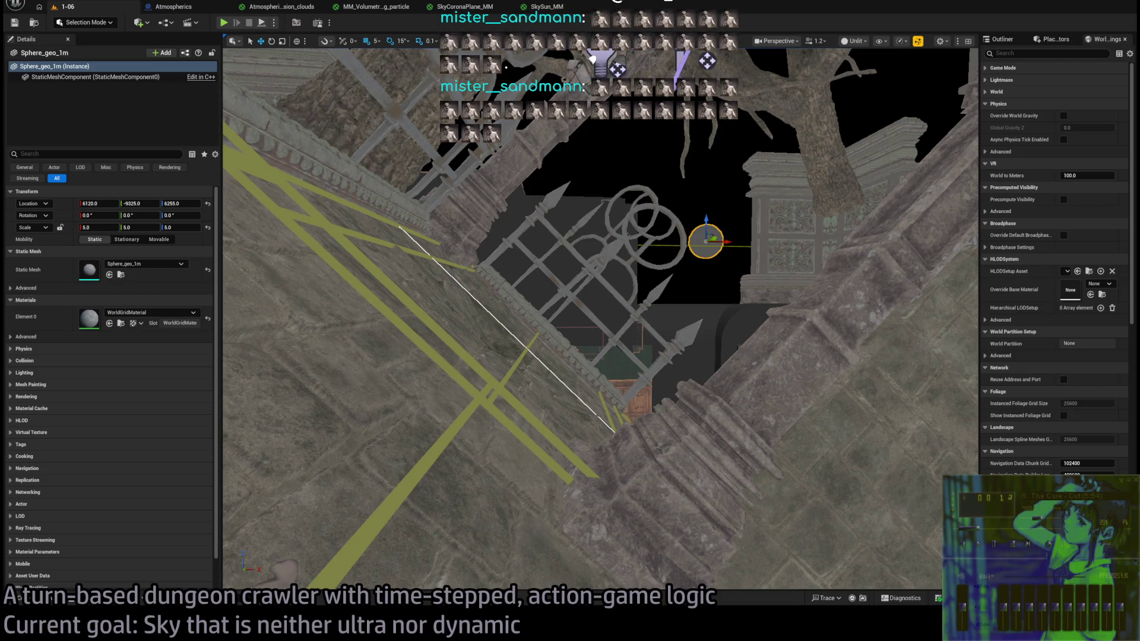
- Return to the Wikipedia Black-body radiation article and scroll to its Black body section
key(ctrl+l)
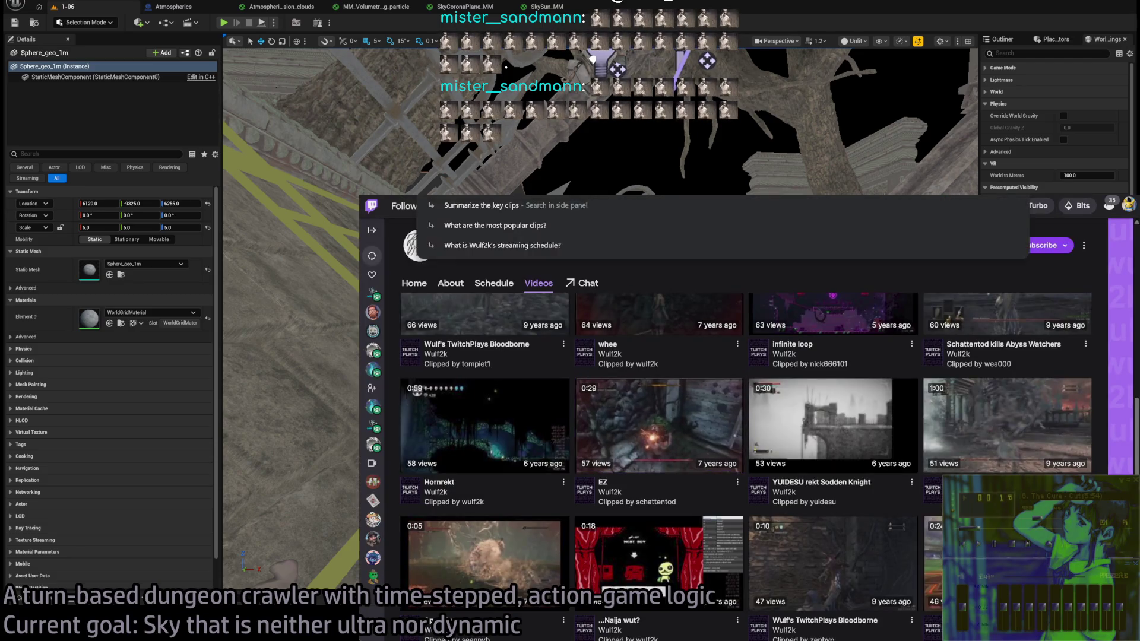
text(w)
key(Escape)
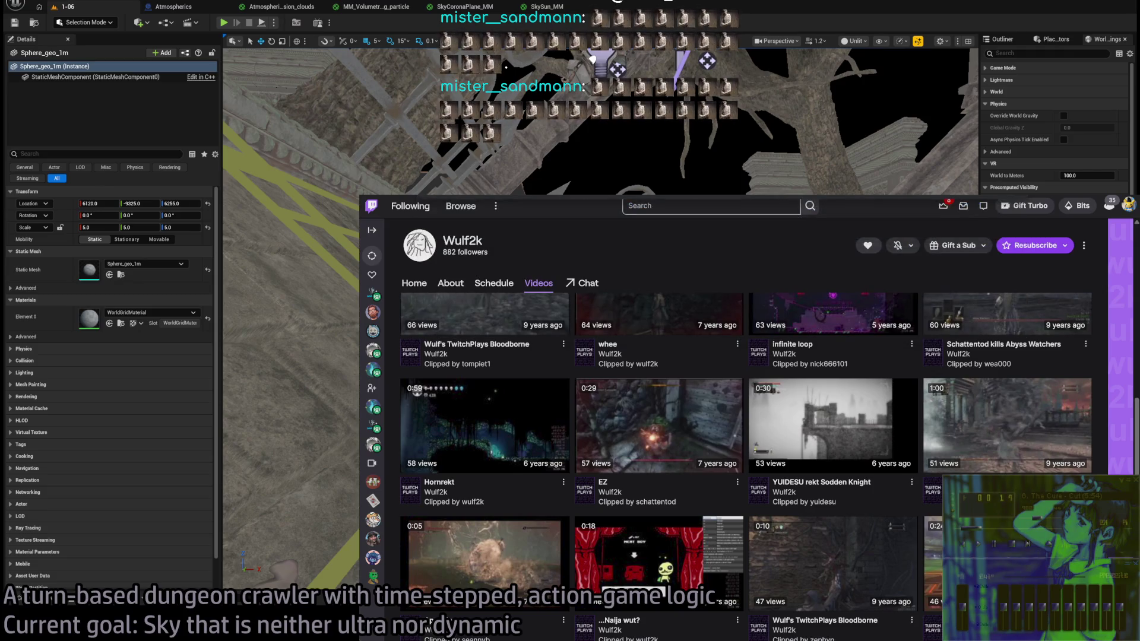
key(ctrl+Tab)
key(ctrl+Tab)
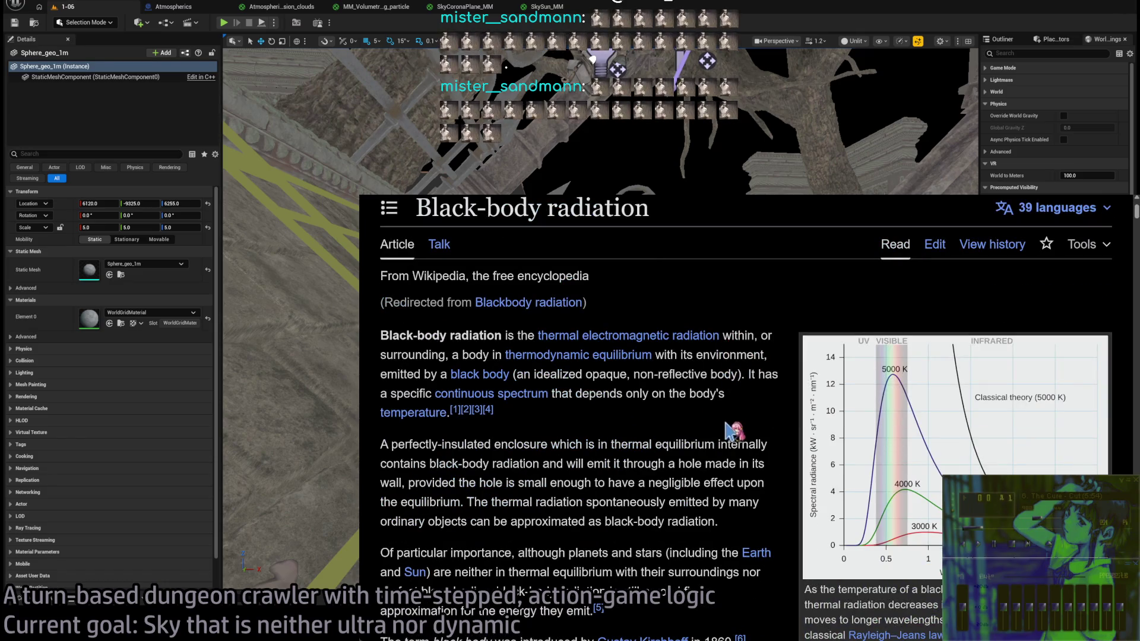
scroll(733, 442, down, 10)
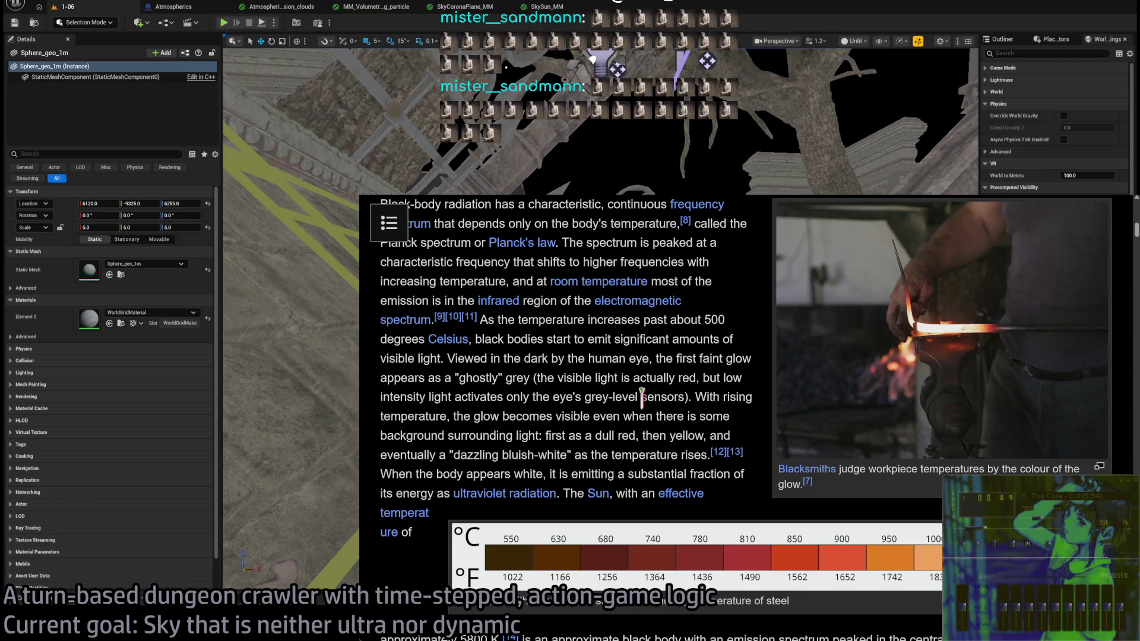
scroll(677, 394, down, 10)
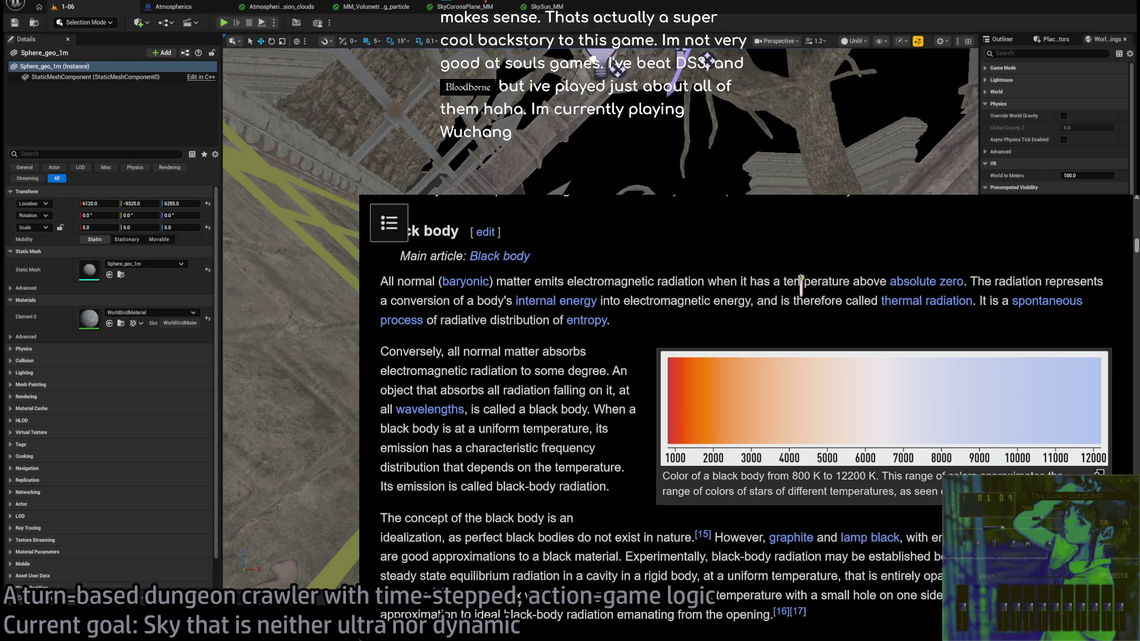
- Look over the 800 K to 12200 K colour chart, then switch back to the Unreal dungeon level
scroll(585, 350, down, 5)
scroll(629, 370, up, 4)
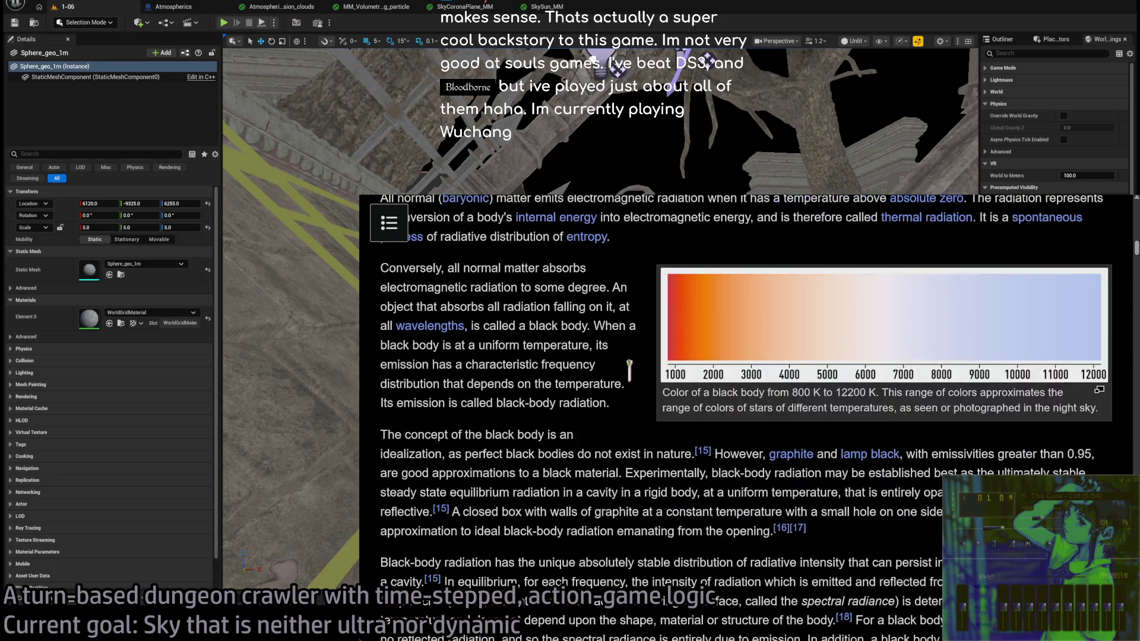
scroll(630, 370, up, 3)
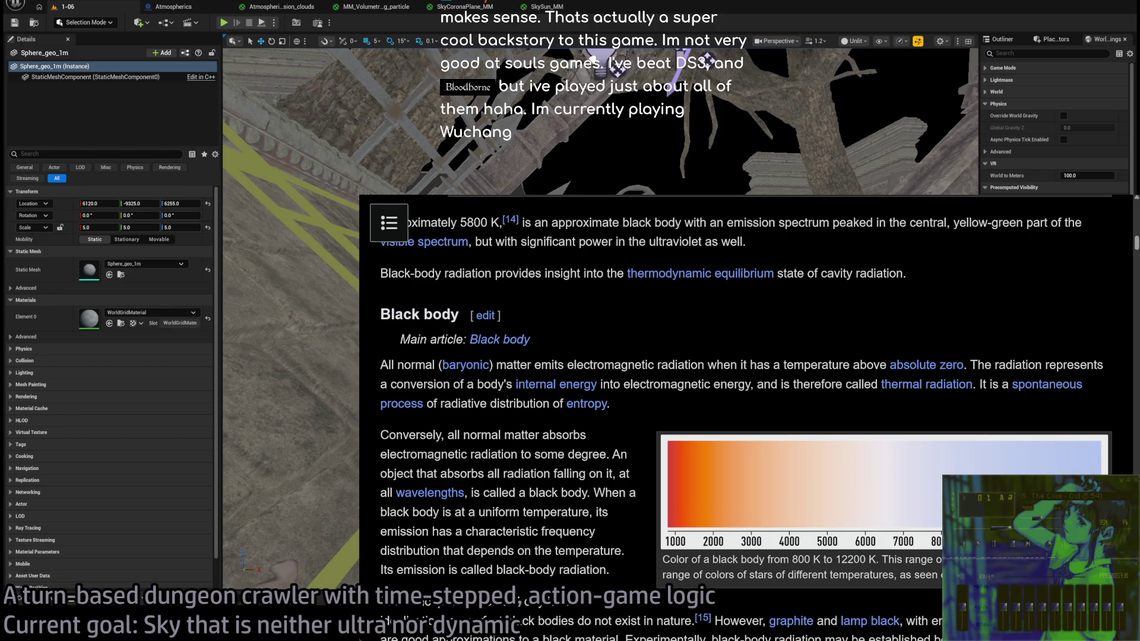
key(alt+Tab)
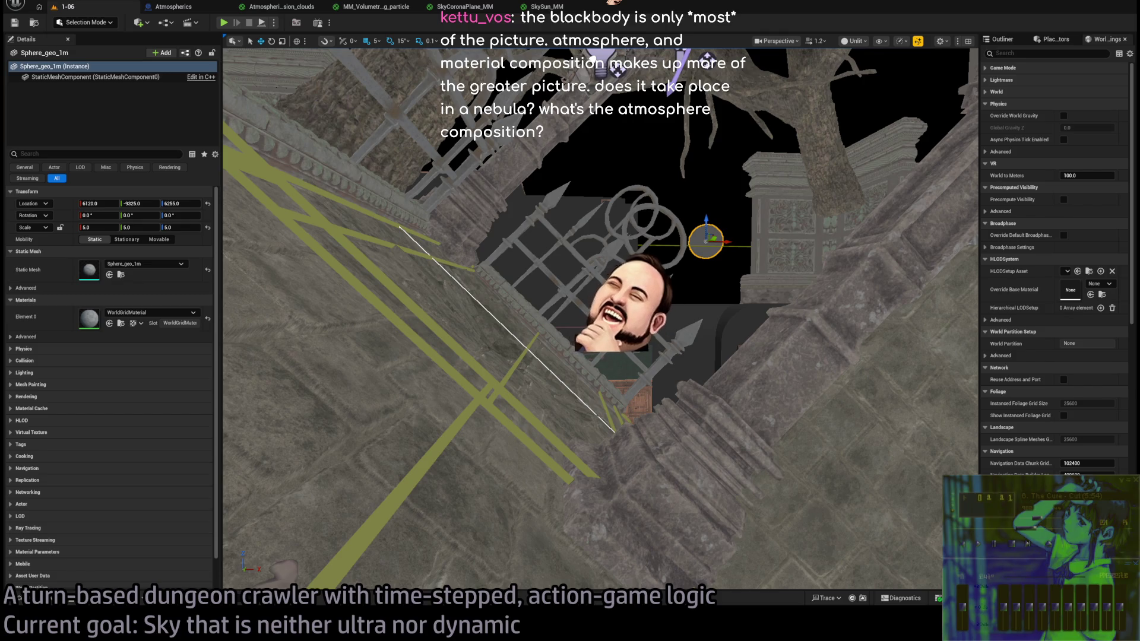
- Search Google for 'wuchang fallen feathers' and scroll down to the Steam store result
key(alt+Tab)
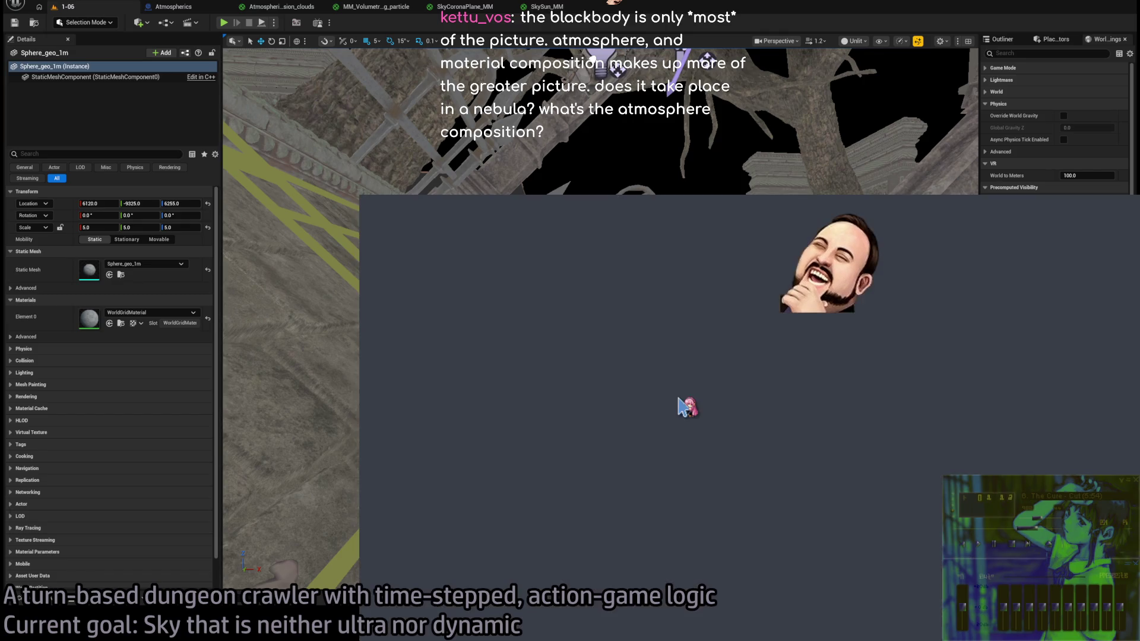
text(wucha)
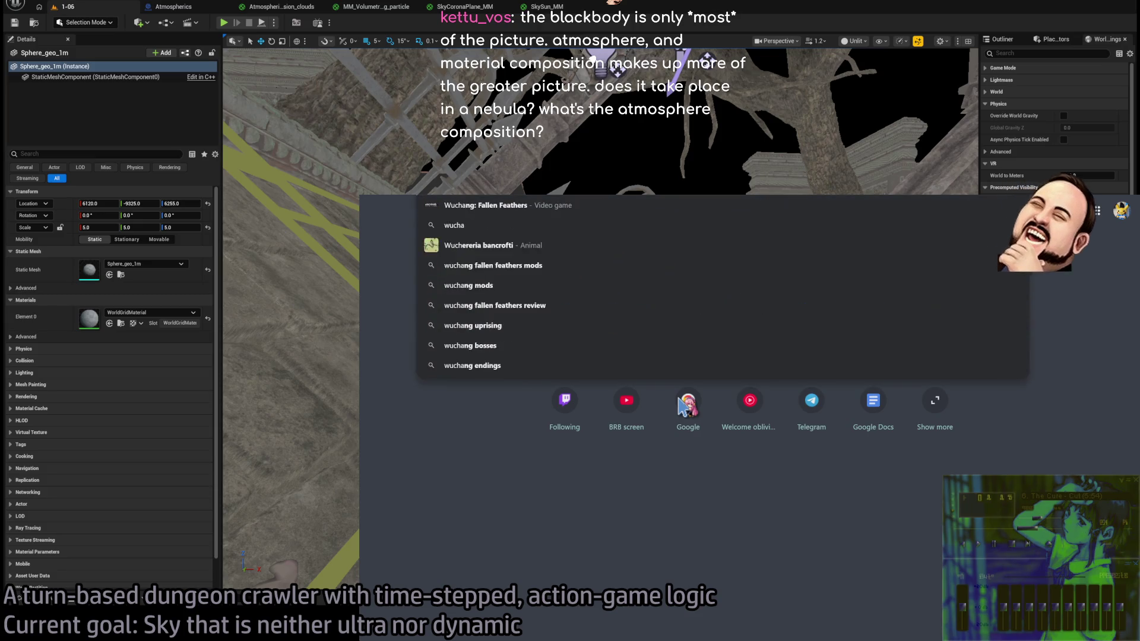
key(Down)
key(Return)
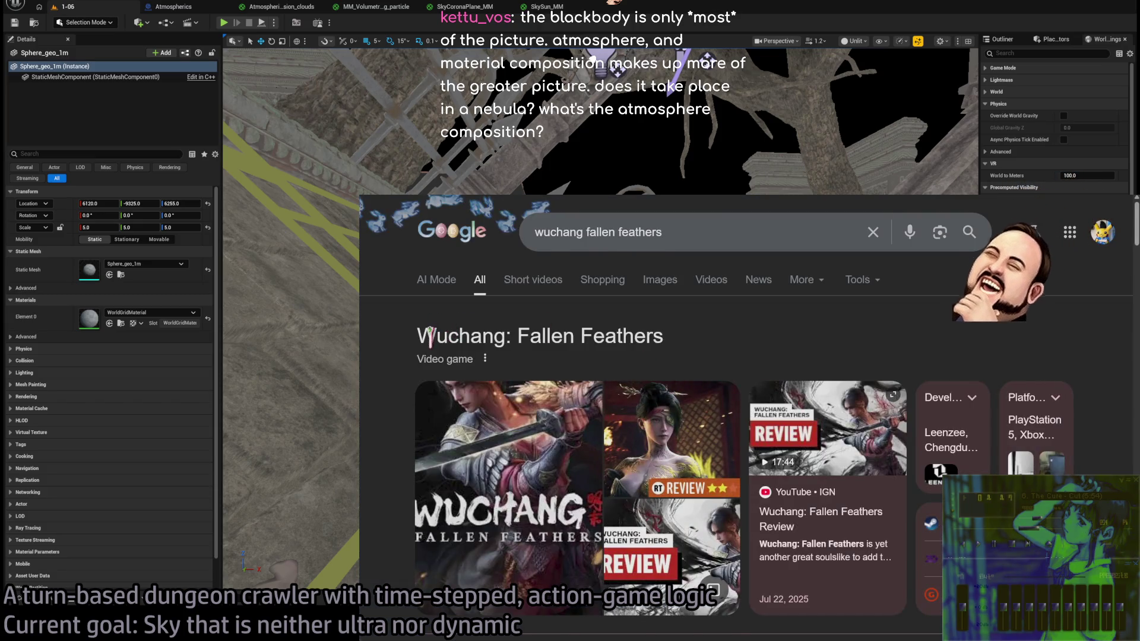
scroll(430, 337, down, 4)
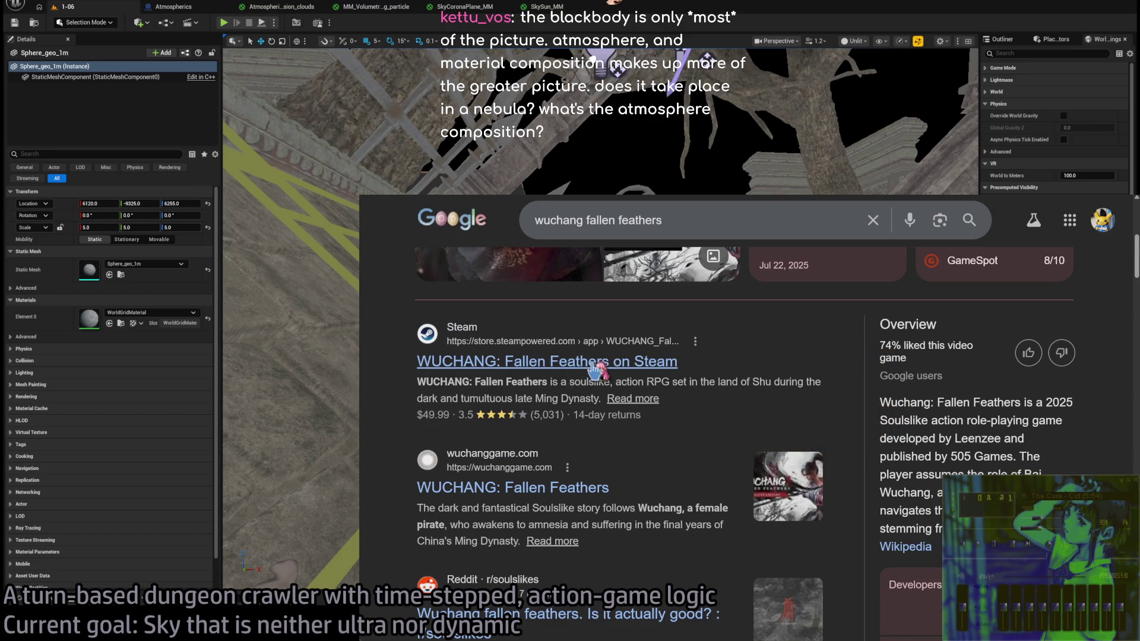
- Browse the WUCHANG: Fallen Feathers Steam page, then return to the Unreal Editor
click(593, 366)
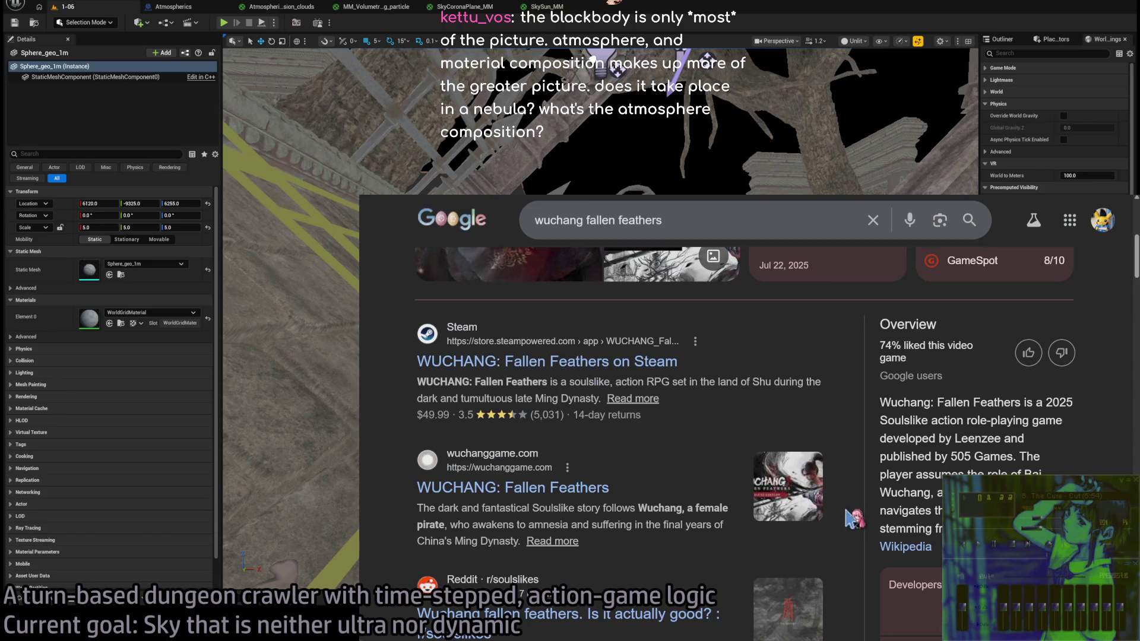
scroll(868, 514, down, 2)
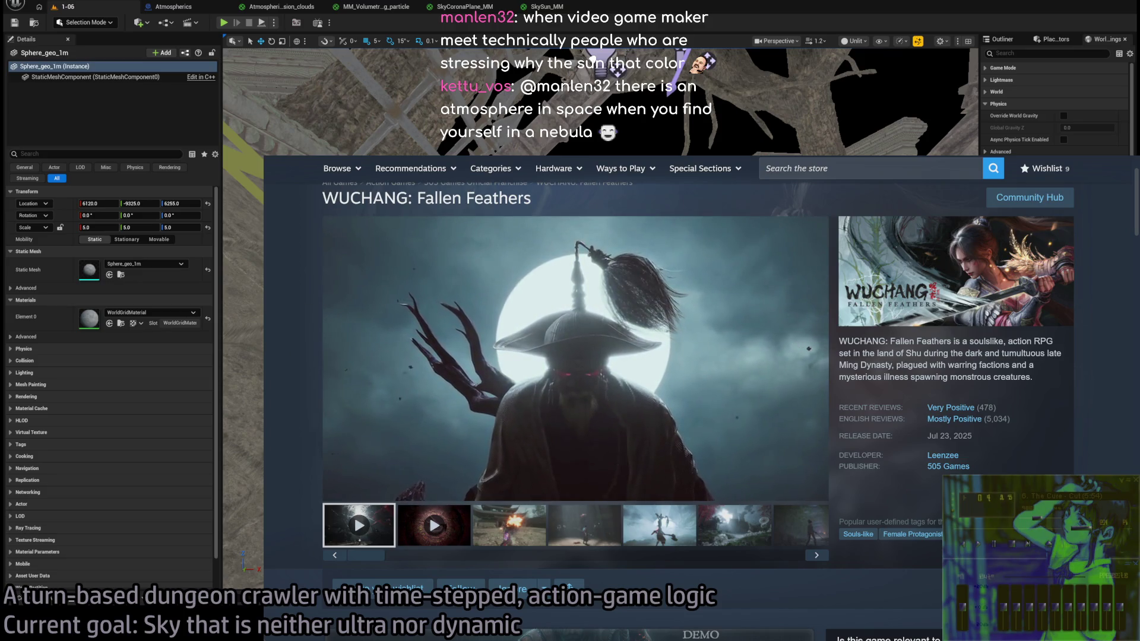
key(ctrl+Tab)
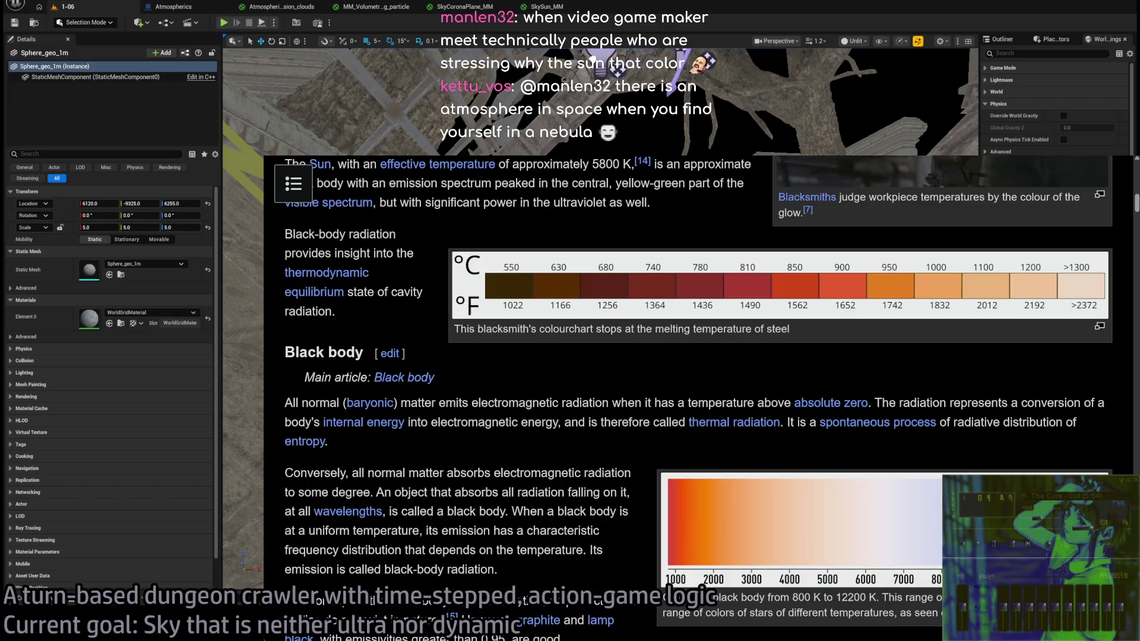
key(alt+Tab)
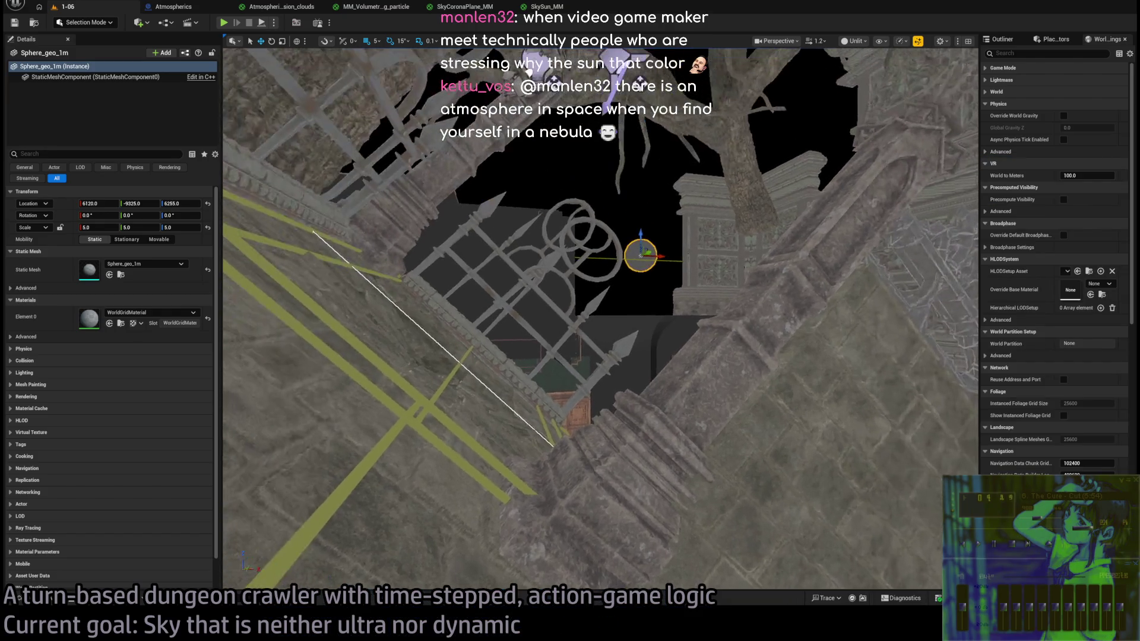
- Orbit and fly the viewport camera around the sun sphere and courtyard, then switch to the browser
mouse_move(356, 537)
mouse_down()
mouse_move(309, 531)
mouse_move(356, 537)
mouse_up()
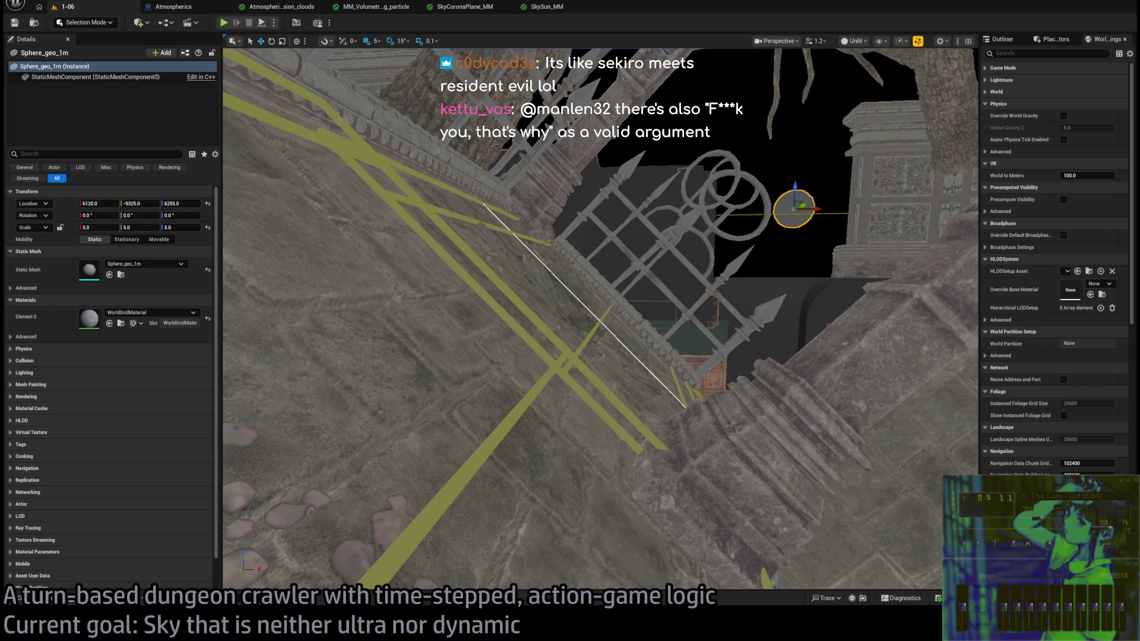
key(s)
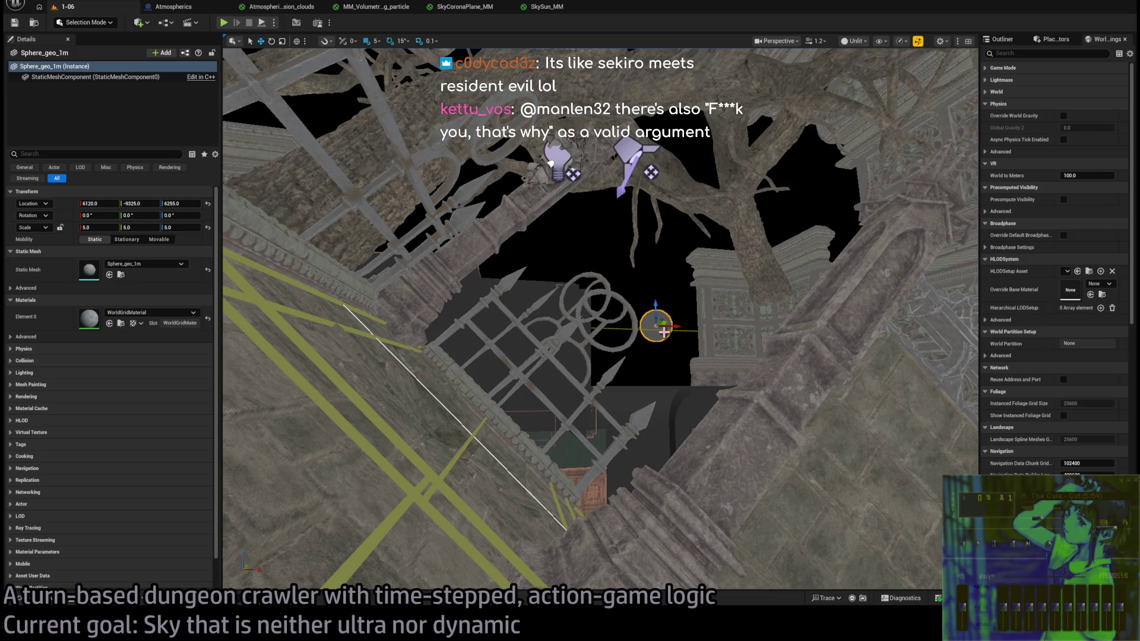
mouse_move(663, 331)
mouse_down()
mouse_move(664, 237)
mouse_move(419, 501)
mouse_up()
key(alt+Tab)
- Ask Gemini 'How thin is a nebula compared to a planetary atmosphere?'
key(ctrl+t)
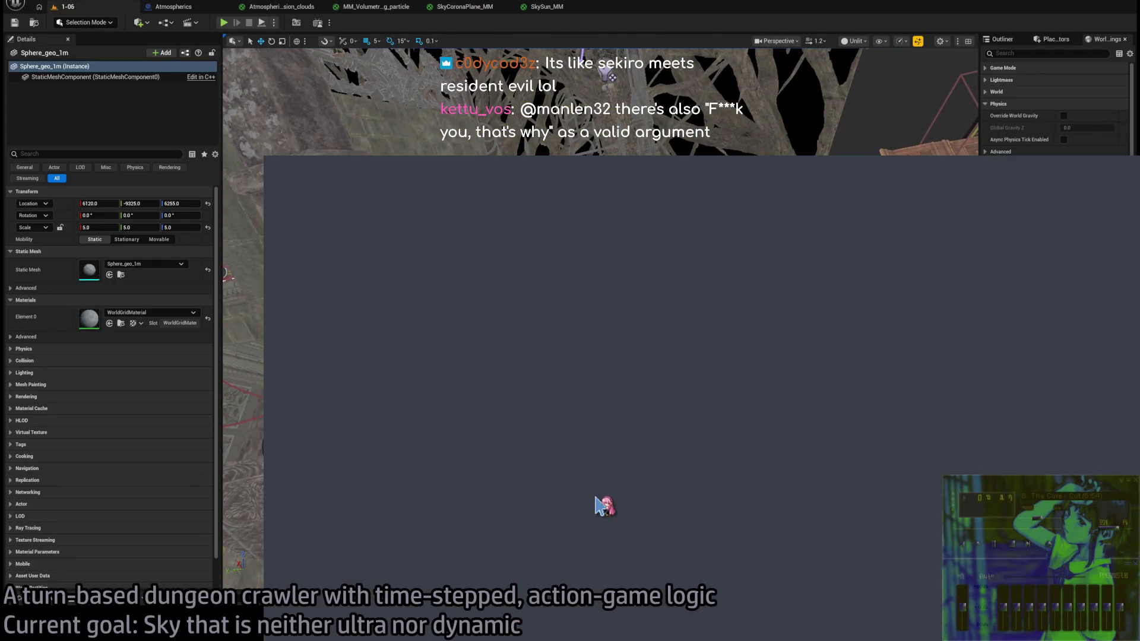
text(gemini)
key(Return)
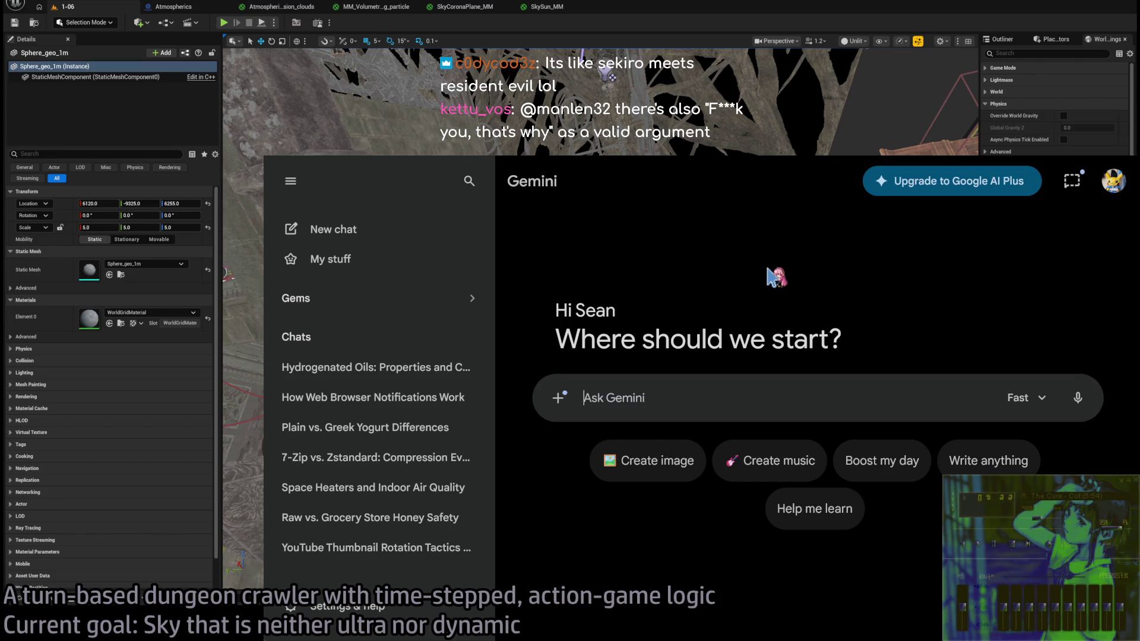
text(How thin i)
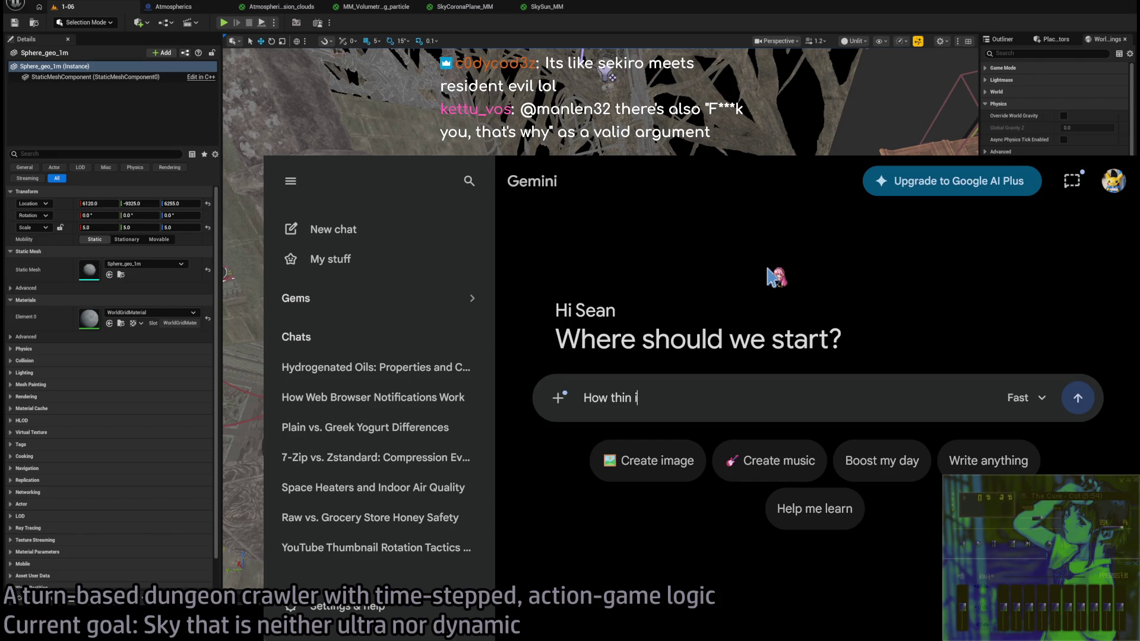
text(s a nebula)
text( compared)
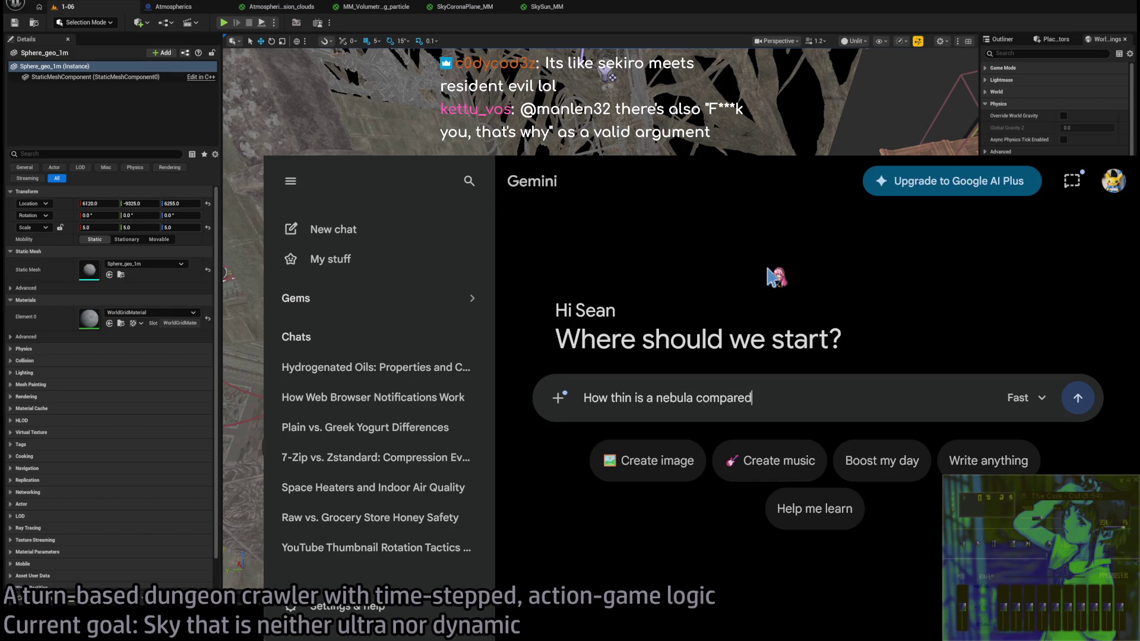
text( to a planetarr)
key(BackSpace)
text(y atmosphere?)
key(Return)
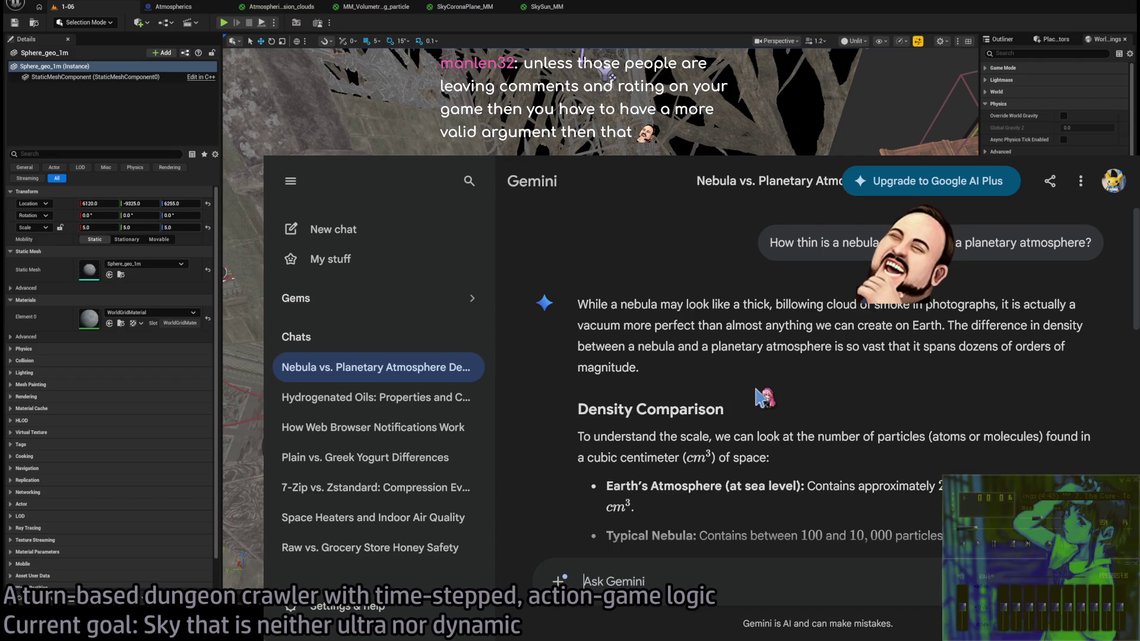
- Read through Gemini's answer, then return to the Unreal level editor
scroll(616, 320, down, 4)
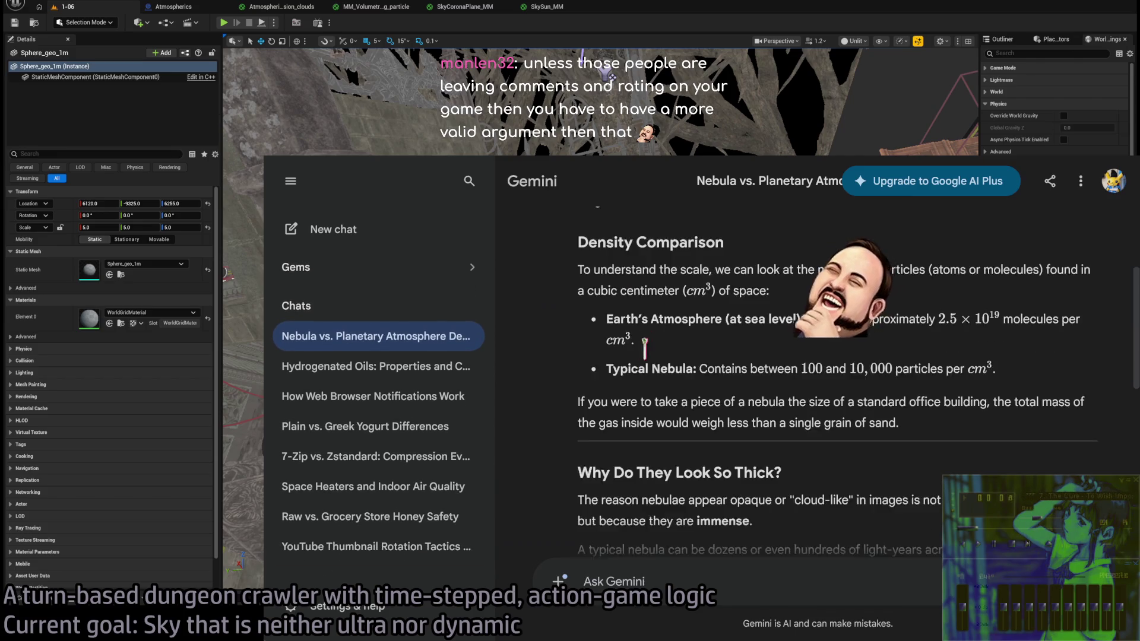
scroll(798, 436, up, 1)
scroll(801, 431, down, 2)
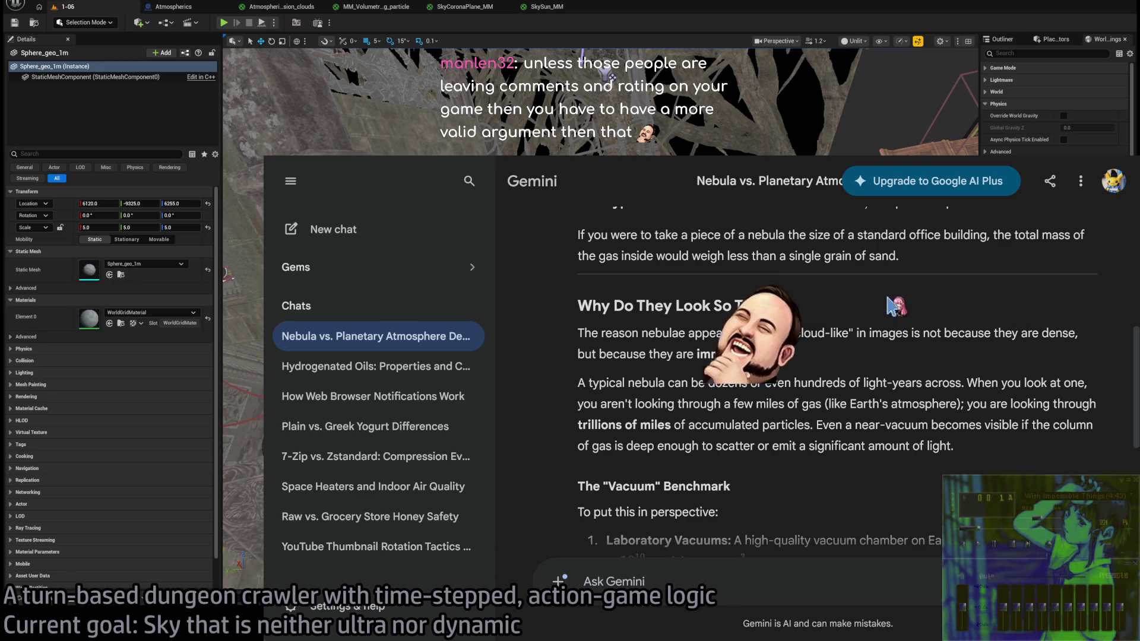
scroll(911, 344, down, 1)
scroll(911, 343, down, 1)
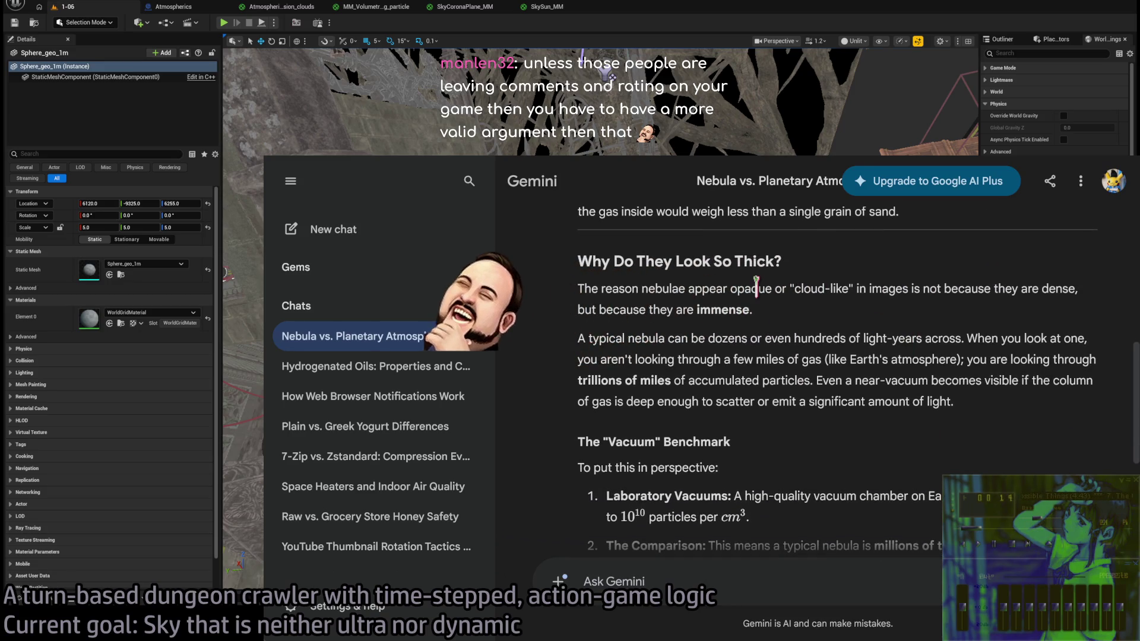
drag(729, 289, 861, 288)
click(997, 336)
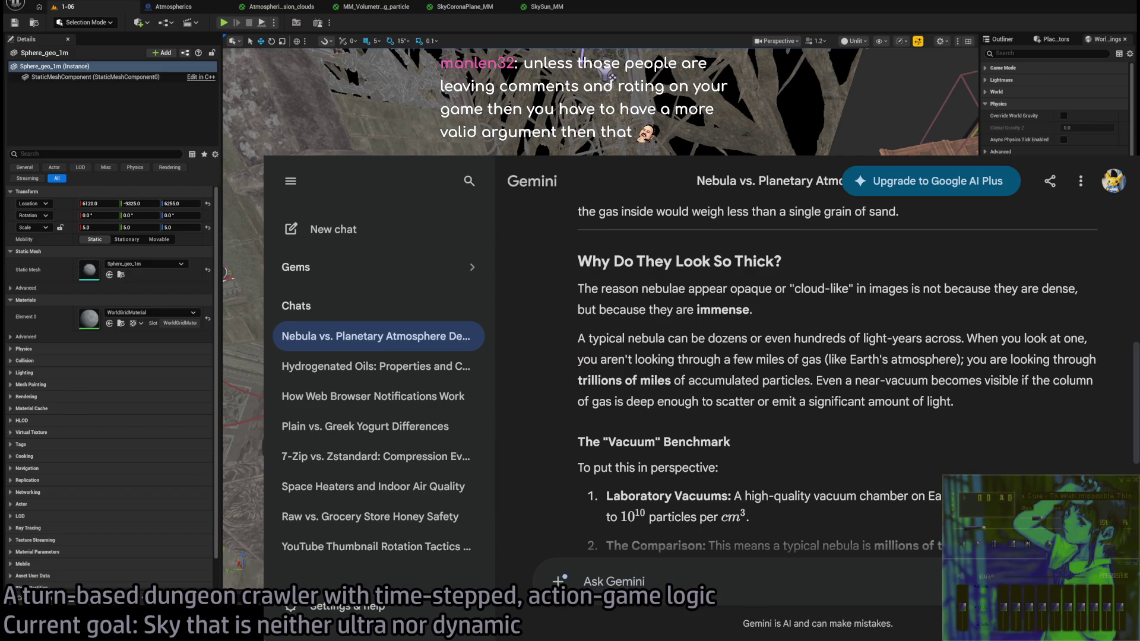
key(alt+Tab)
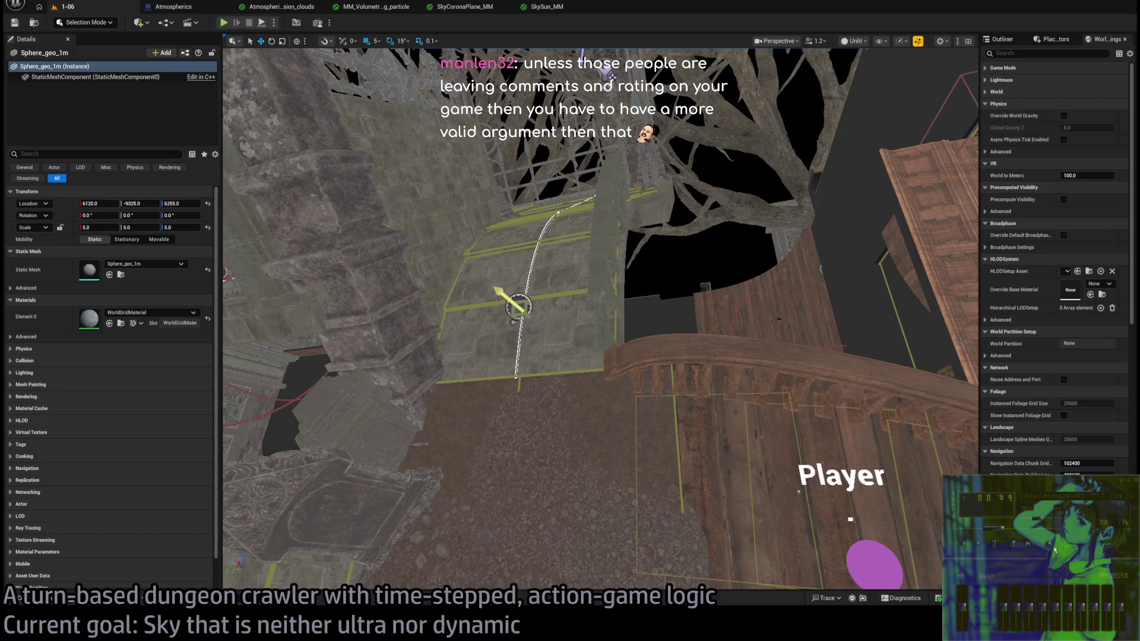
mouse_move(597, 237)
mouse_down()
mouse_move(608, 291)
mouse_move(700, 199)
mouse_move(619, 229)
mouse_up()
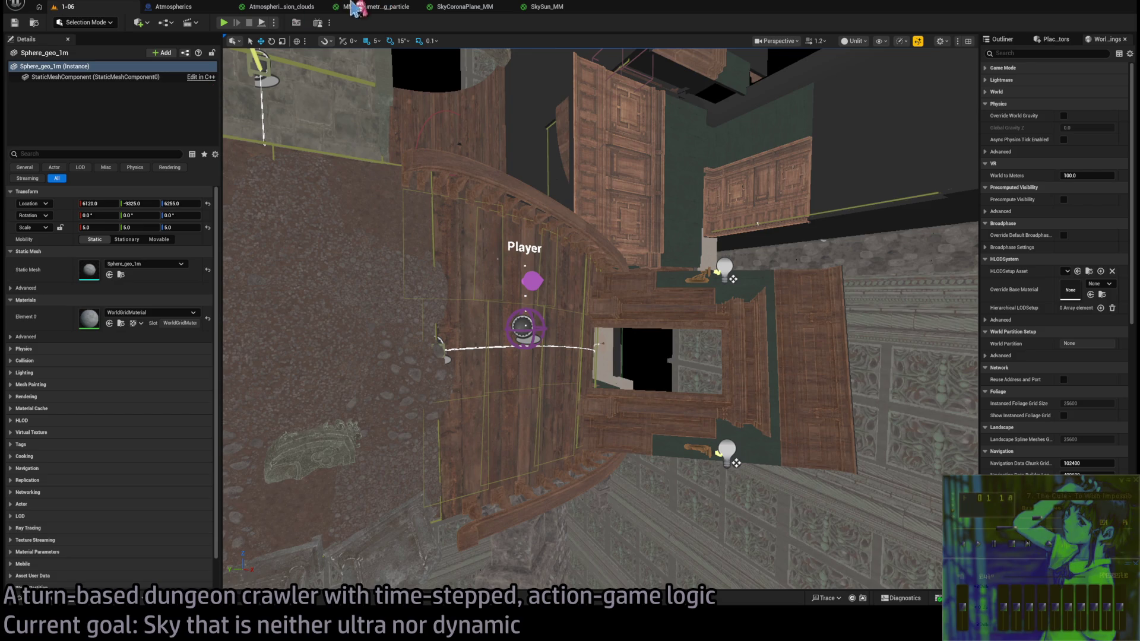
click(545, 7)
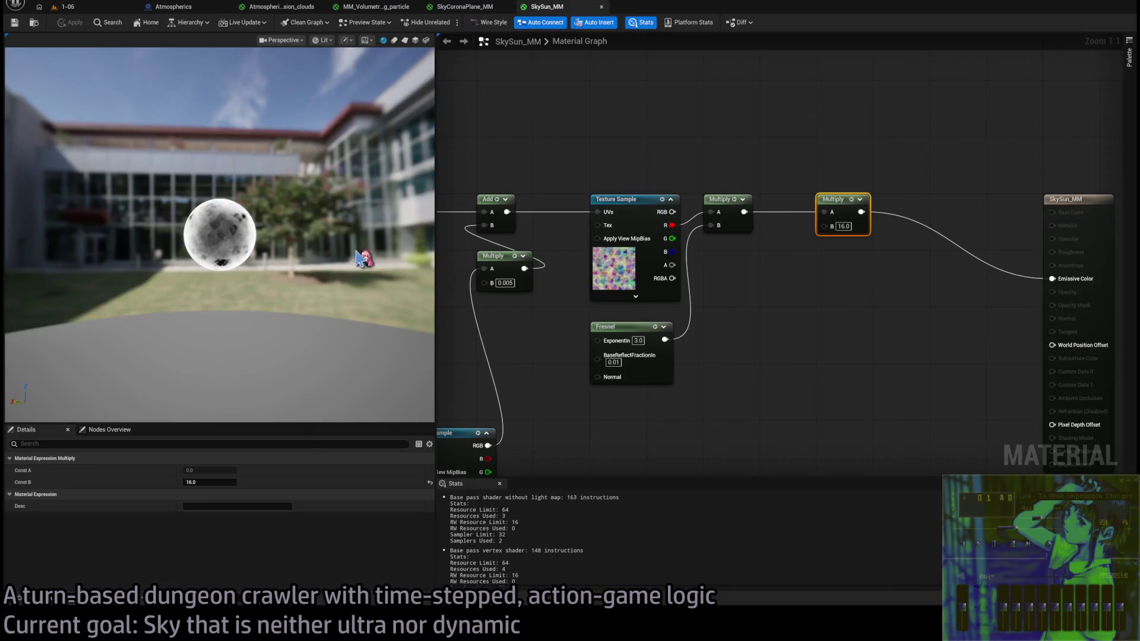
drag(811, 262, 743, 286)
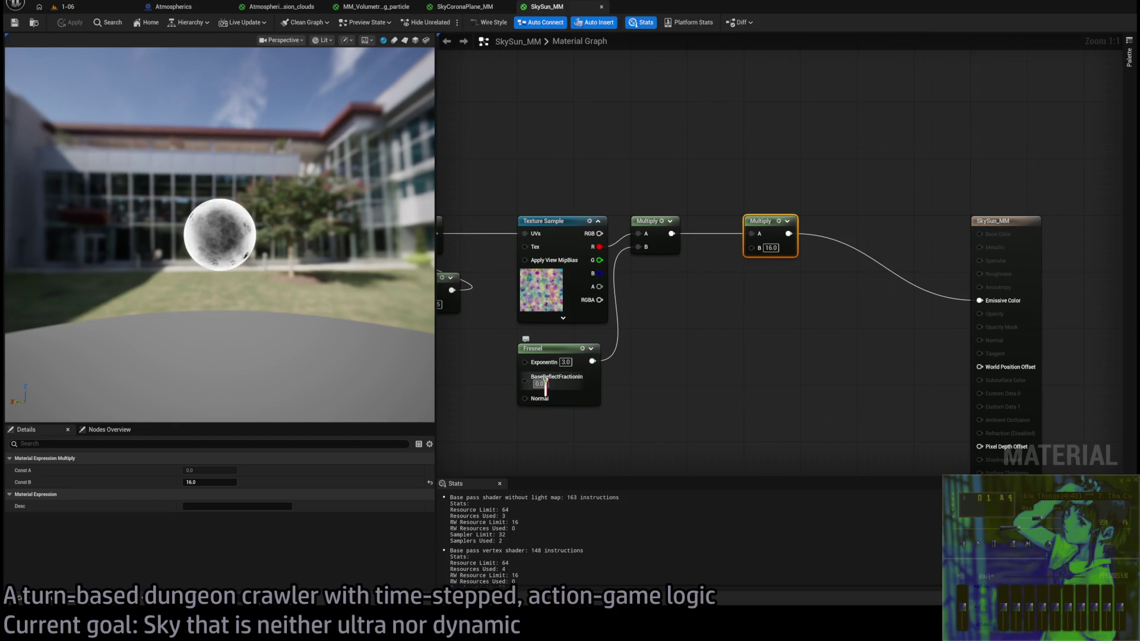
click(69, 7)
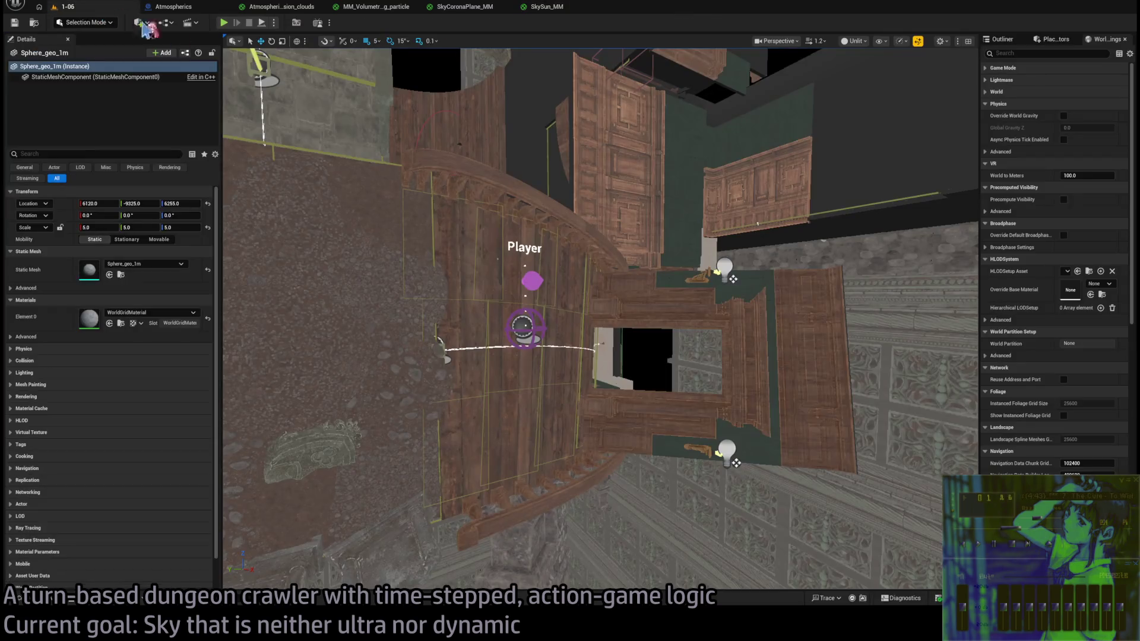
drag(530, 221, 482, 154)
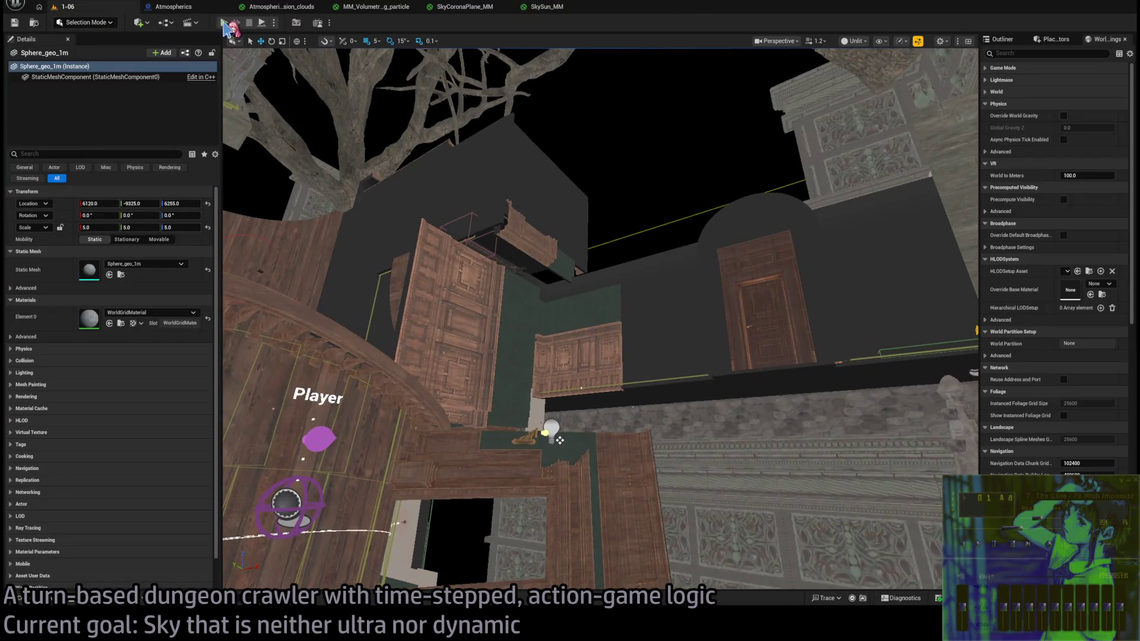
key(alt+p)
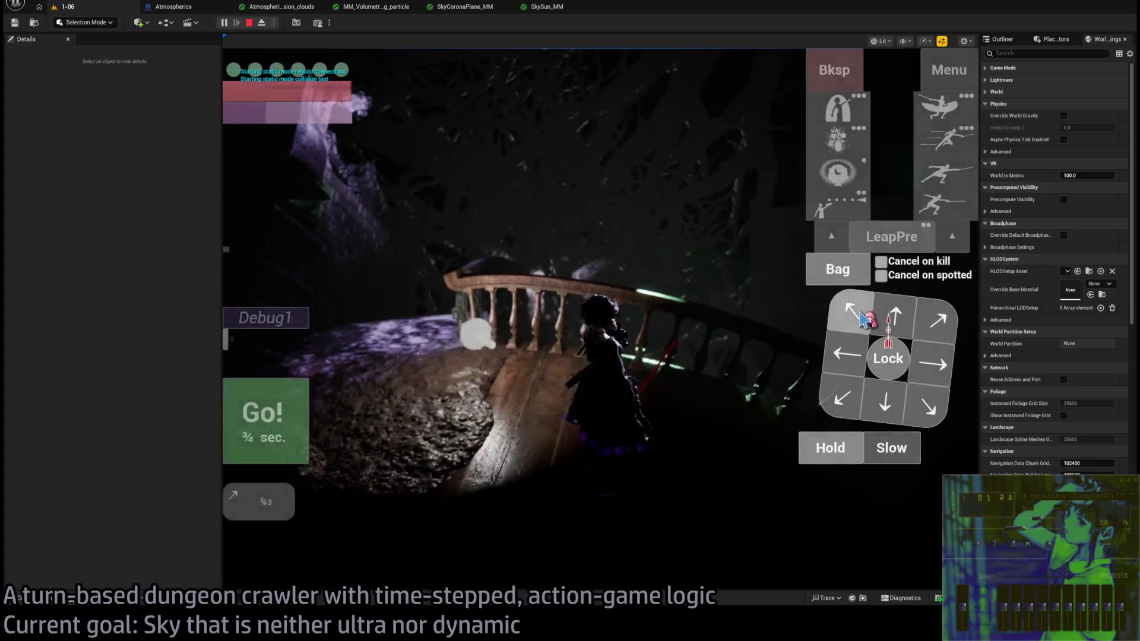
click(902, 313)
click(262, 451)
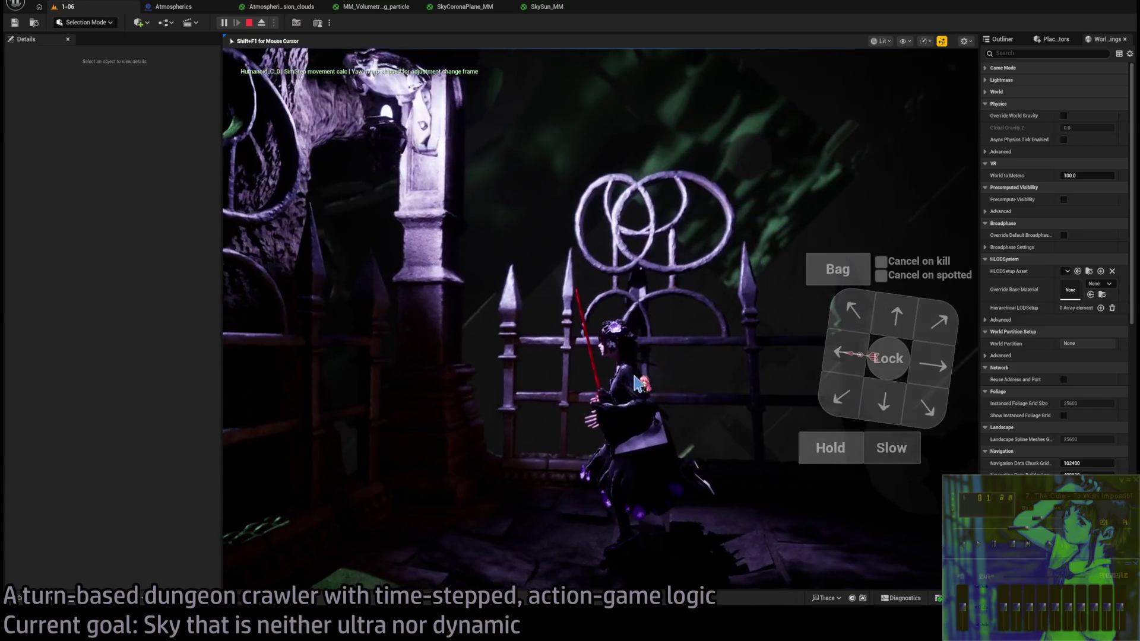
key(Escape)
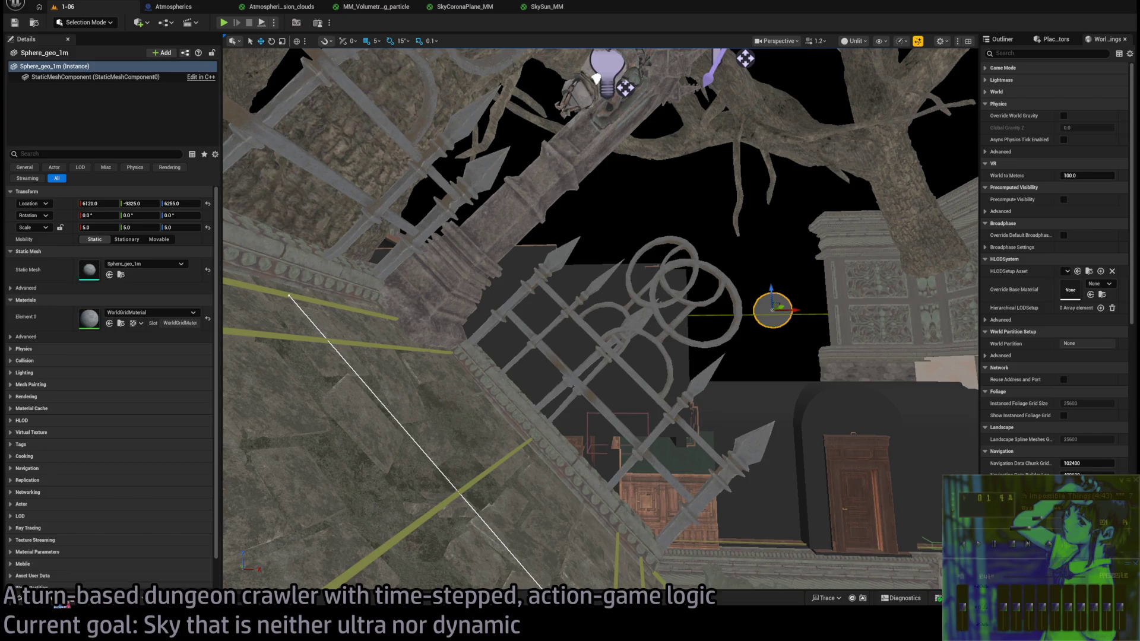
- Assign SkySun_MM from HDG/Atmospherics to Sphere_geo_1m's Element 0, replacing WorldGridMaterial
key(ctrl+b)
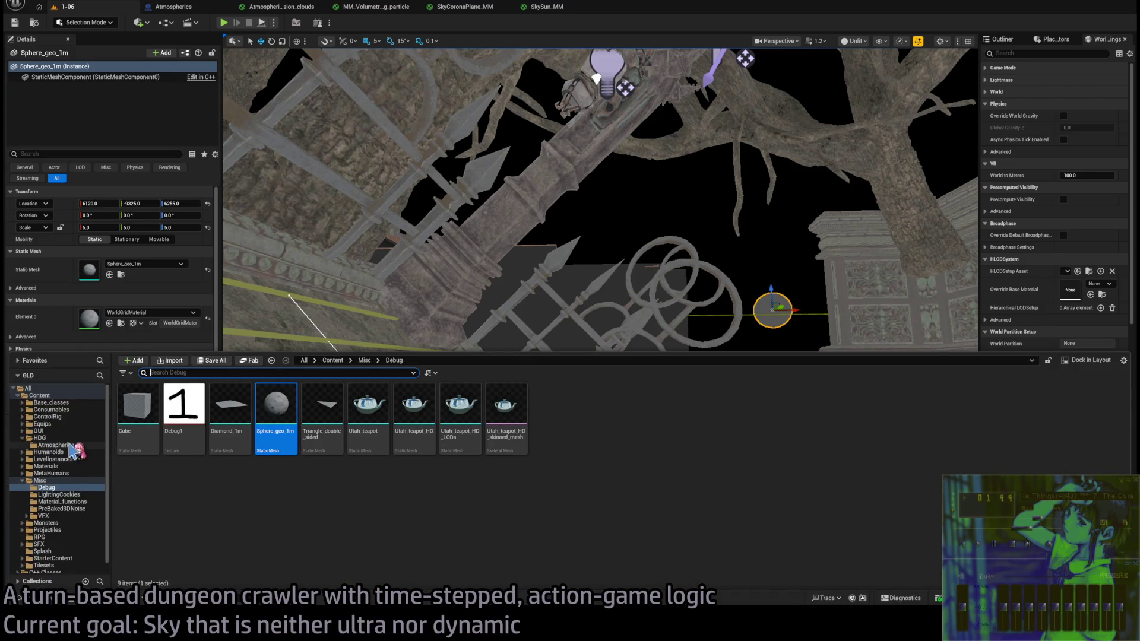
click(70, 446)
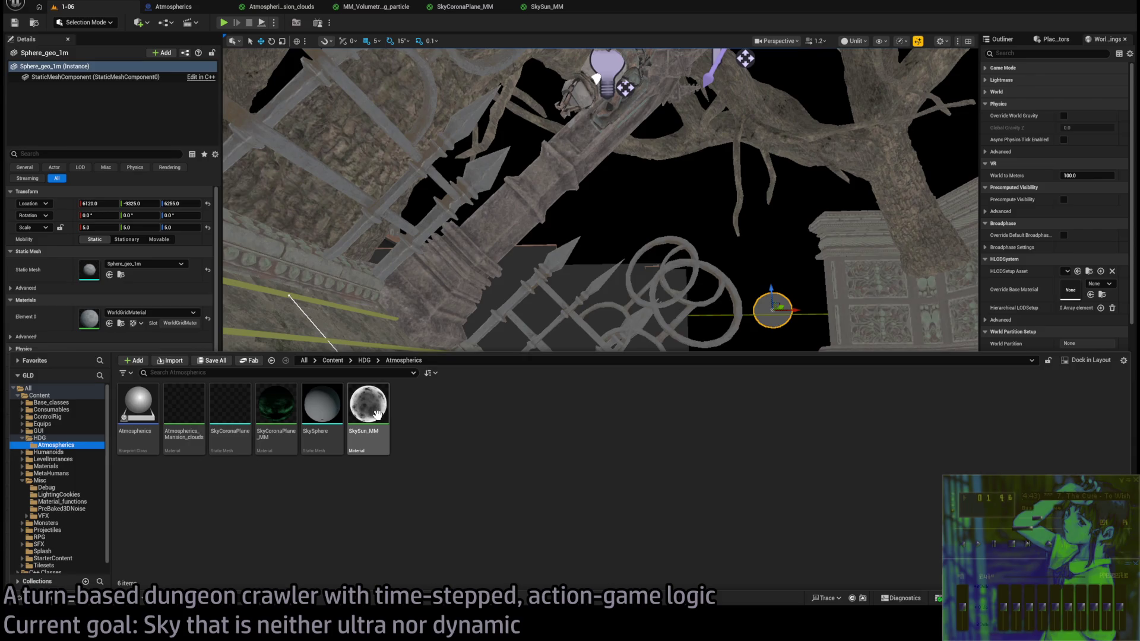
mouse_move(378, 414)
mouse_down()
mouse_move(1091, 343)
mouse_move(1090, 300)
mouse_up()
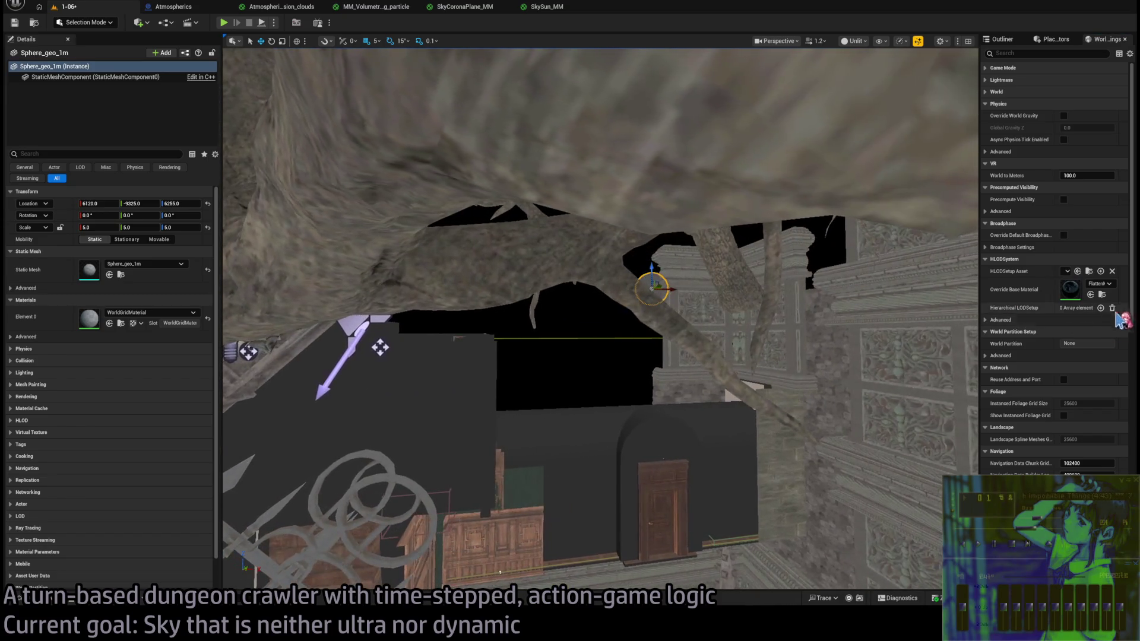
click(999, 104)
scroll(1044, 178, down, 1)
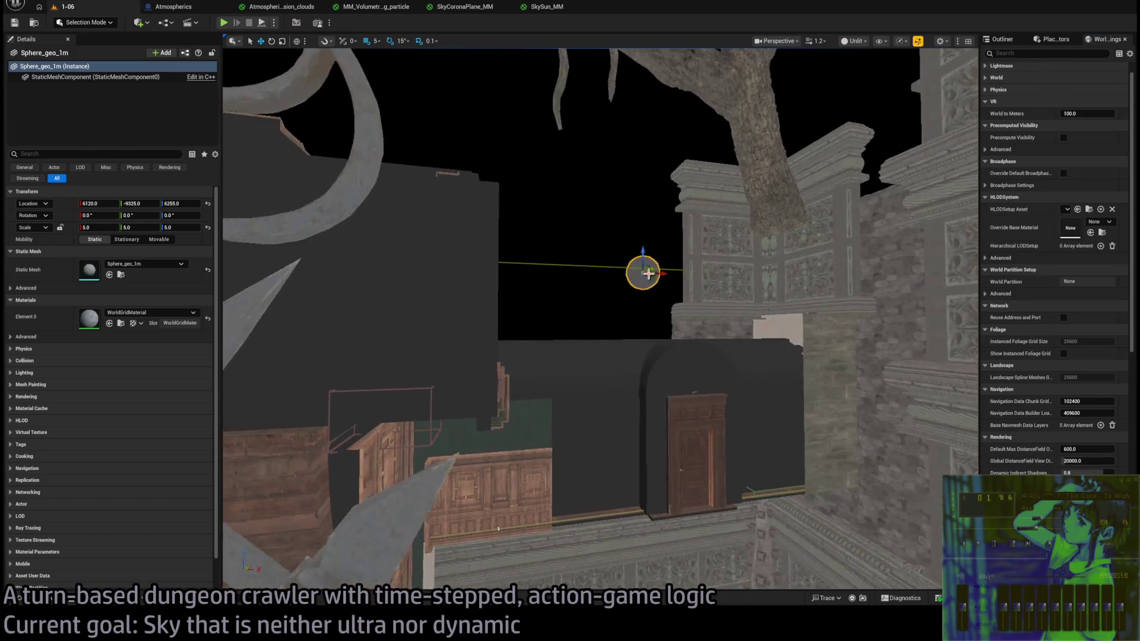
click(648, 273)
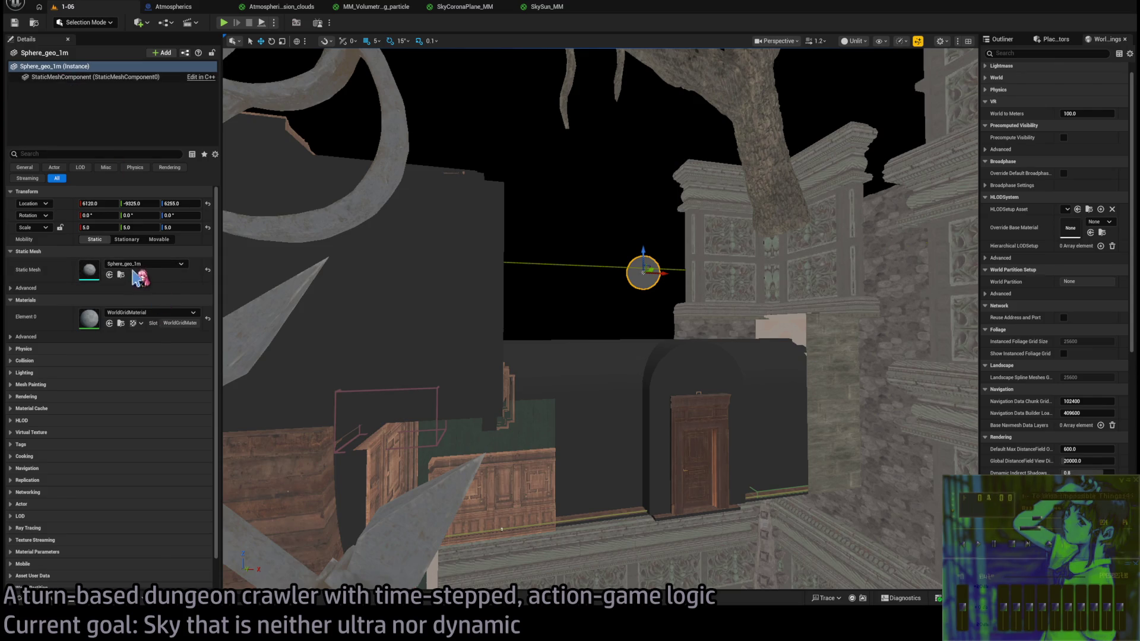
click(113, 323)
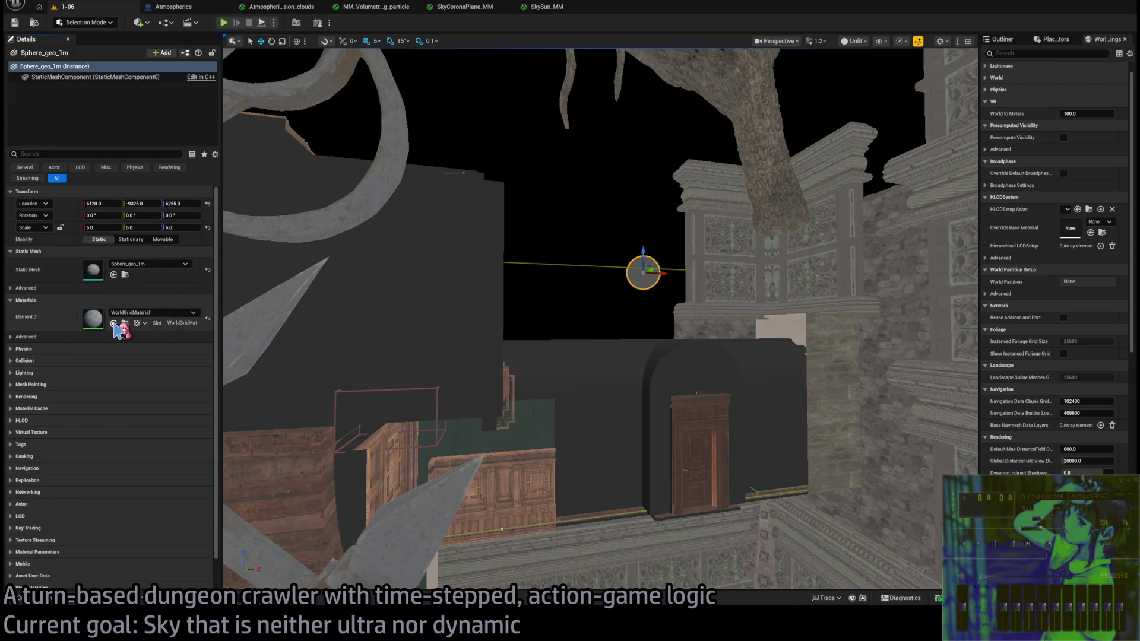
scroll(573, 300, down, 3)
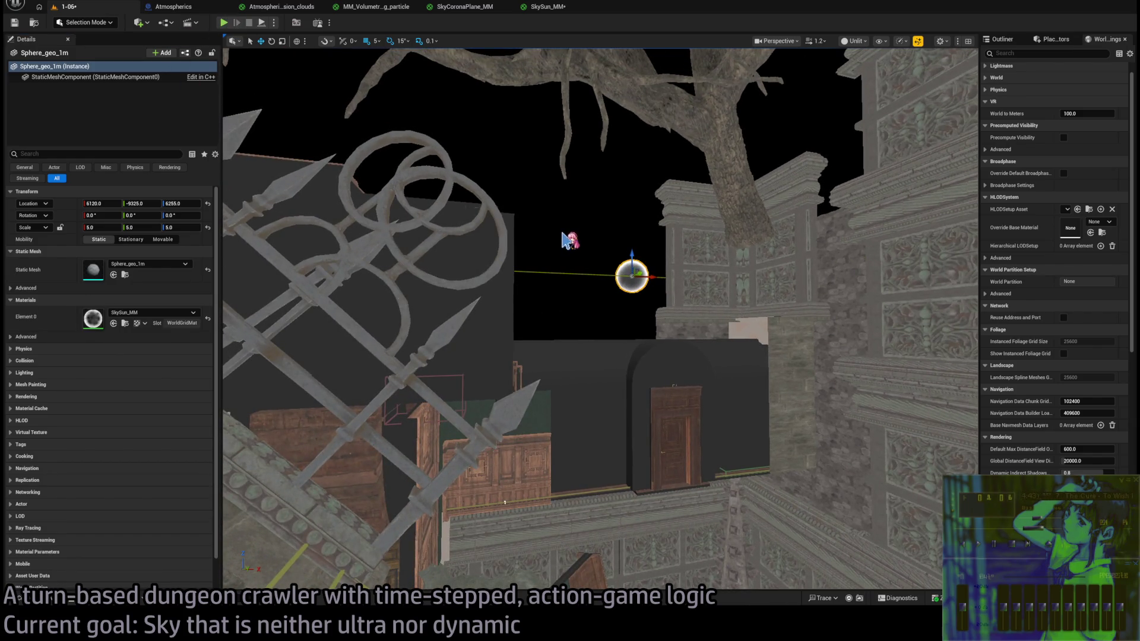
- Focus on the sun sphere and scale it up to about 6.8
drag(564, 240, 554, 187)
scroll(579, 313, up, 5)
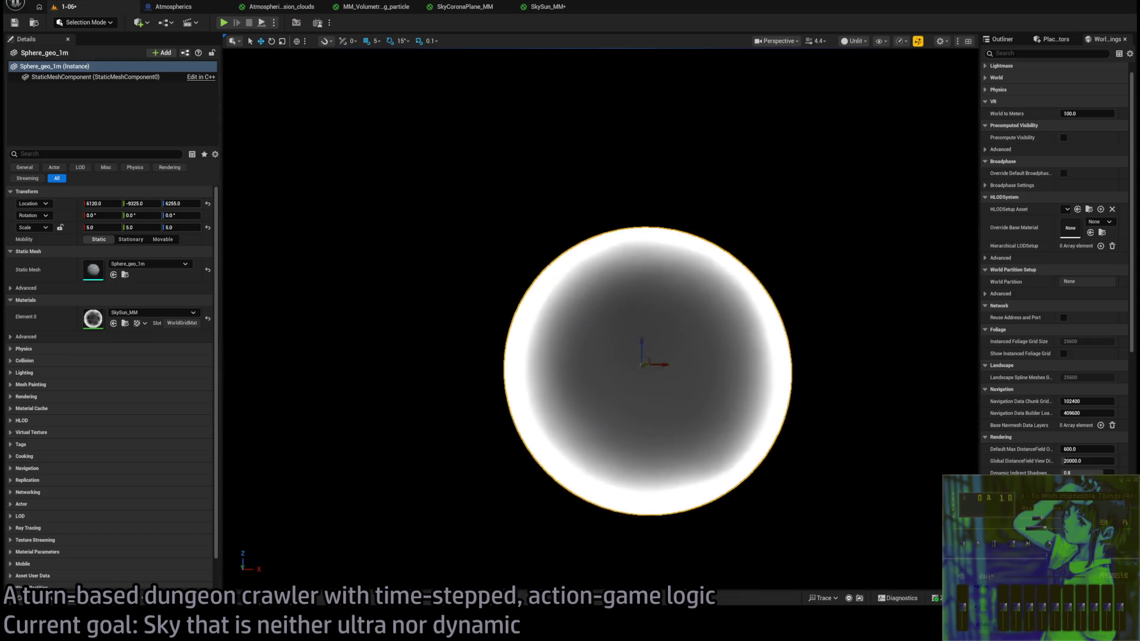
key(f)
key(r)
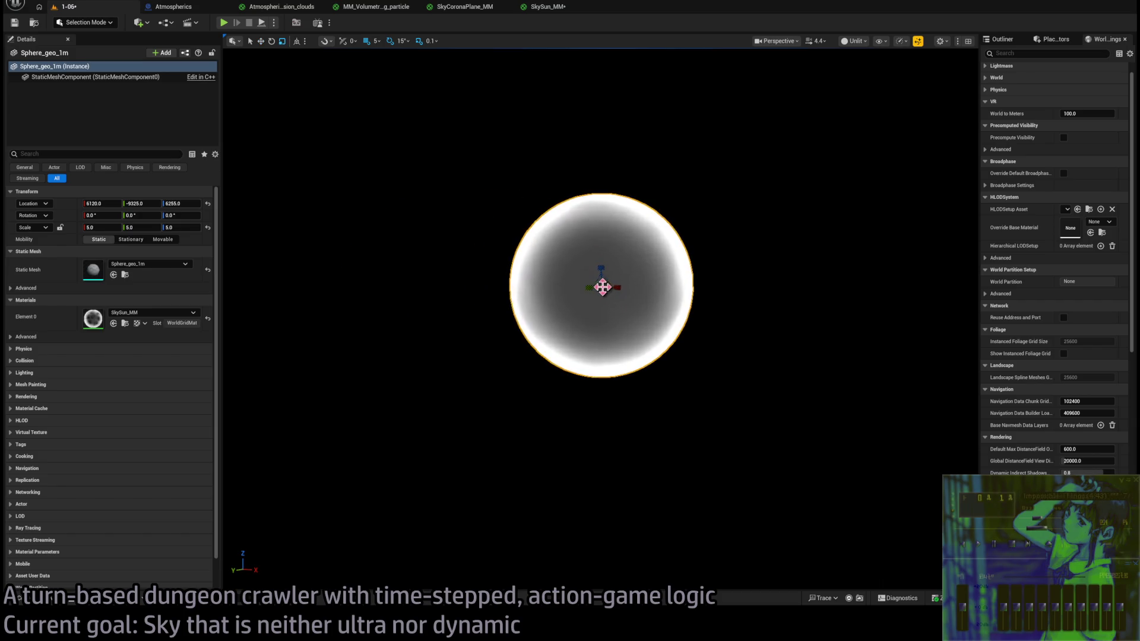
mouse_move(601, 287)
mouse_down()
mouse_move(623, 267)
mouse_move(601, 290)
mouse_move(620, 271)
mouse_move(573, 288)
mouse_up()
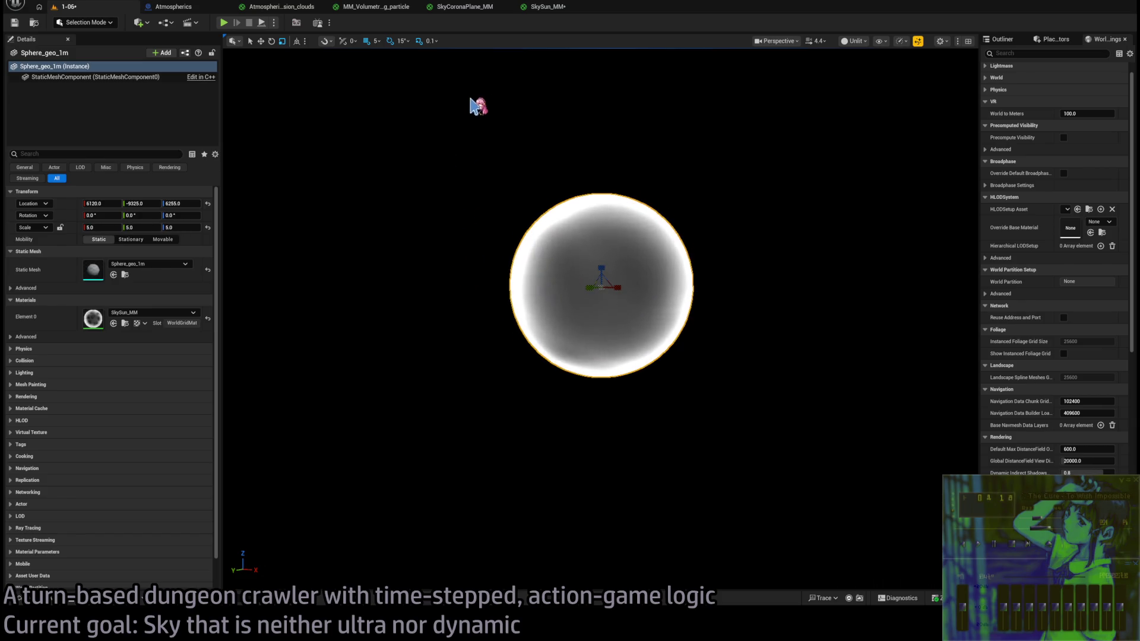
- Open the SkySun_MM material graph and pan to the Local Position, Time, Add and Multiply nodes
click(547, 7)
mouse_move(544, 193)
mouse_down()
mouse_move(587, 178)
mouse_move(727, 235)
mouse_up()
drag(702, 289, 756, 292)
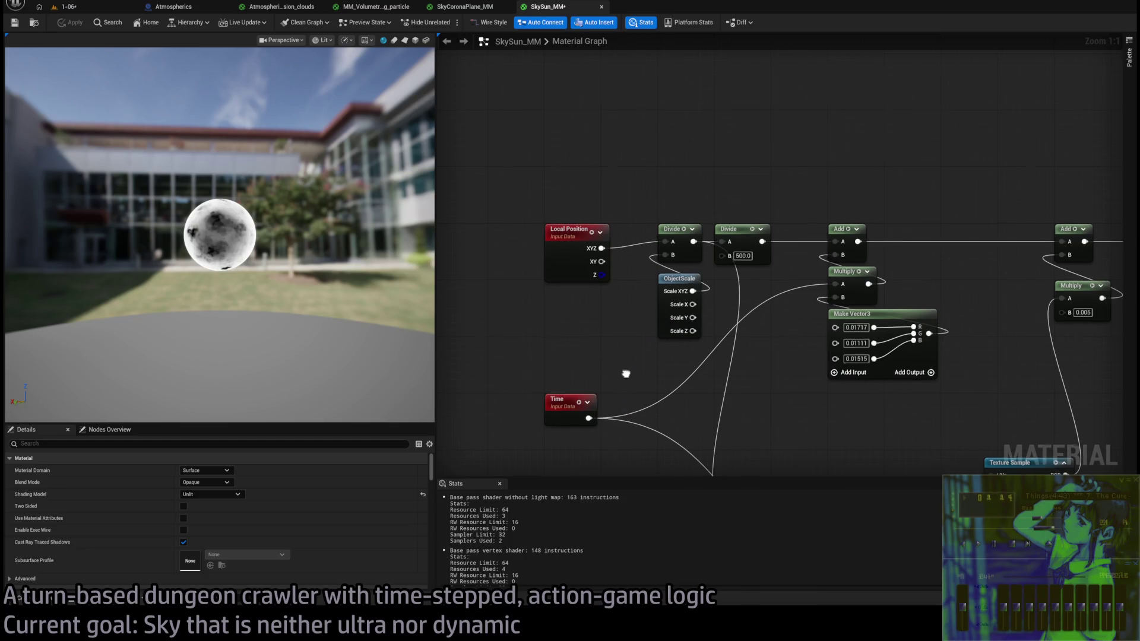
- Wire Local Position's XYZ output into the first Divide node, removing a stray Reflection Vector node
drag(625, 373, 629, 349)
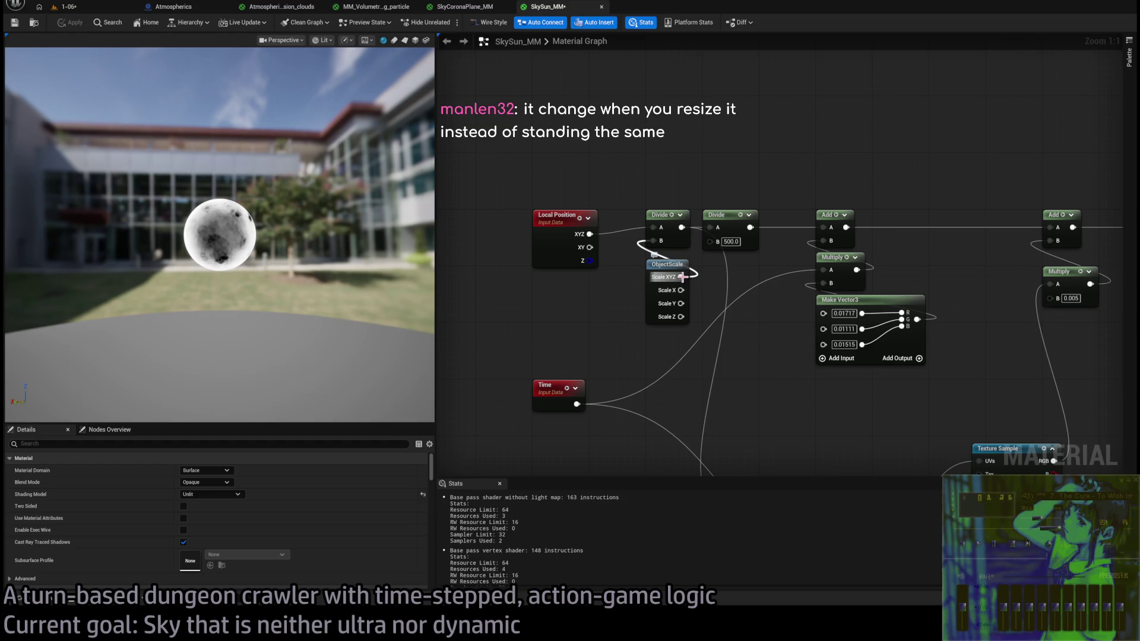
click(552, 252)
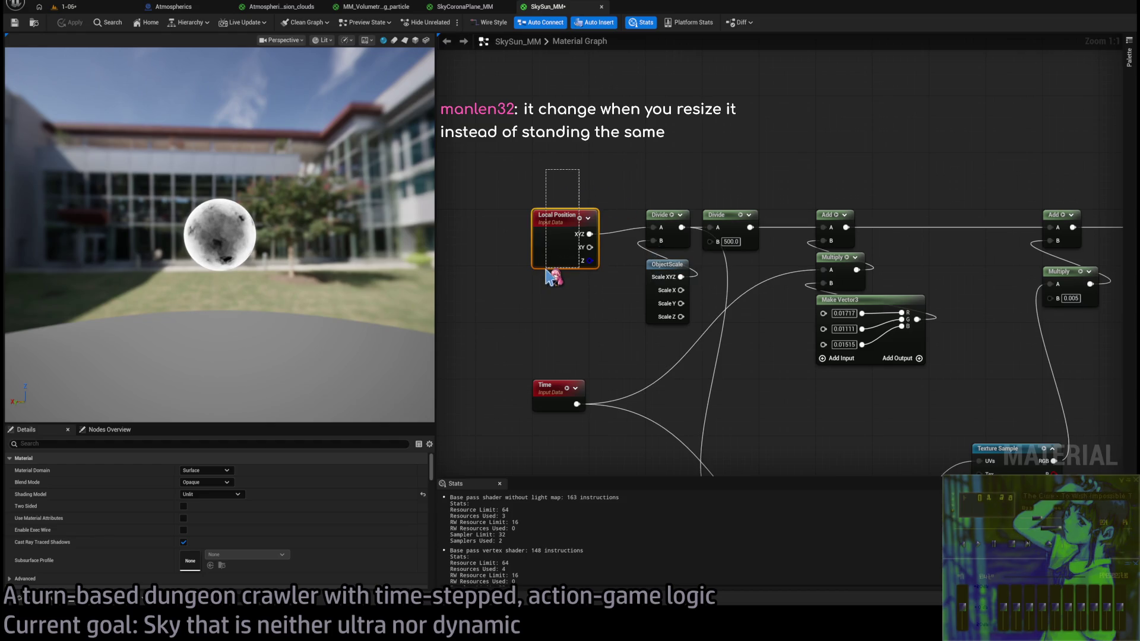
click(595, 185)
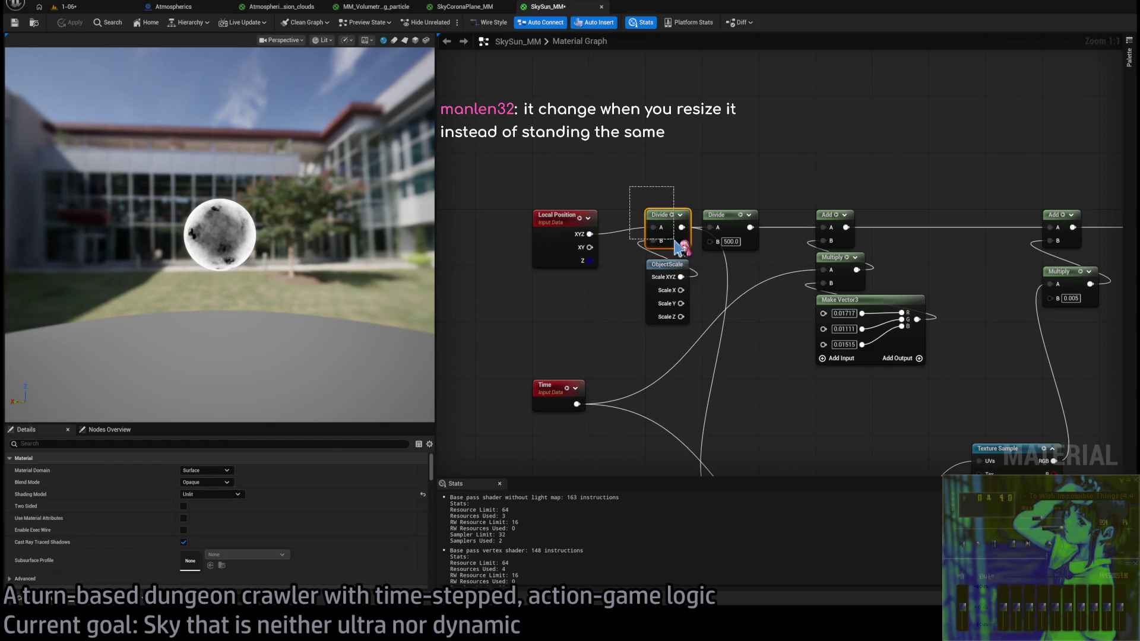
drag(589, 234, 652, 162)
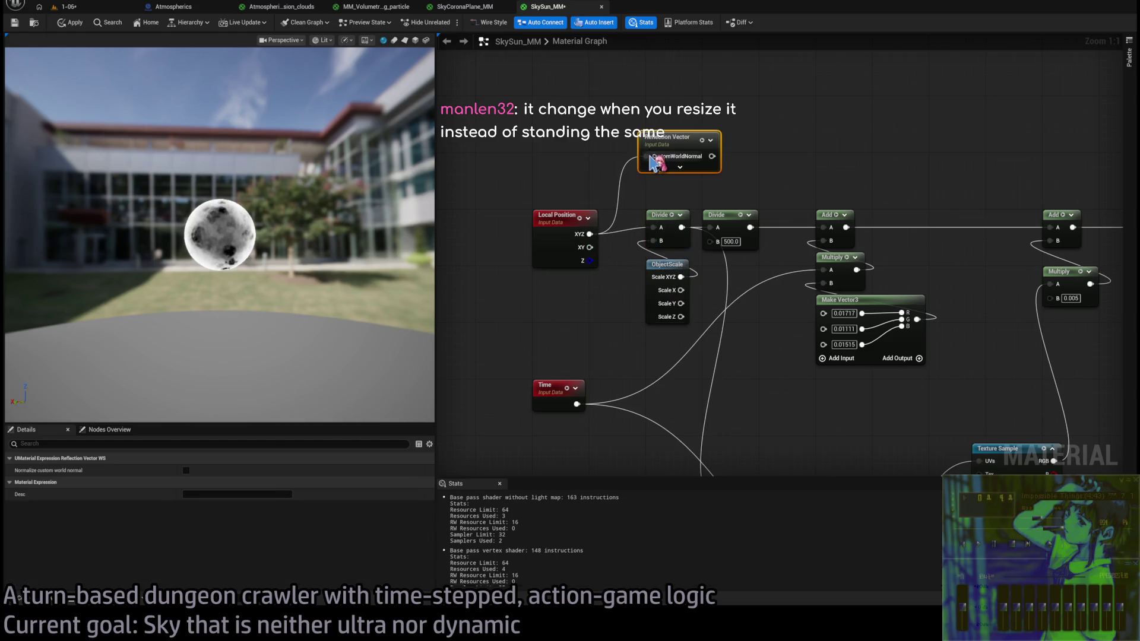
key(Delete)
mouse_move(590, 234)
mouse_down()
mouse_move(661, 157)
mouse_move(725, 234)
mouse_move(709, 228)
mouse_up()
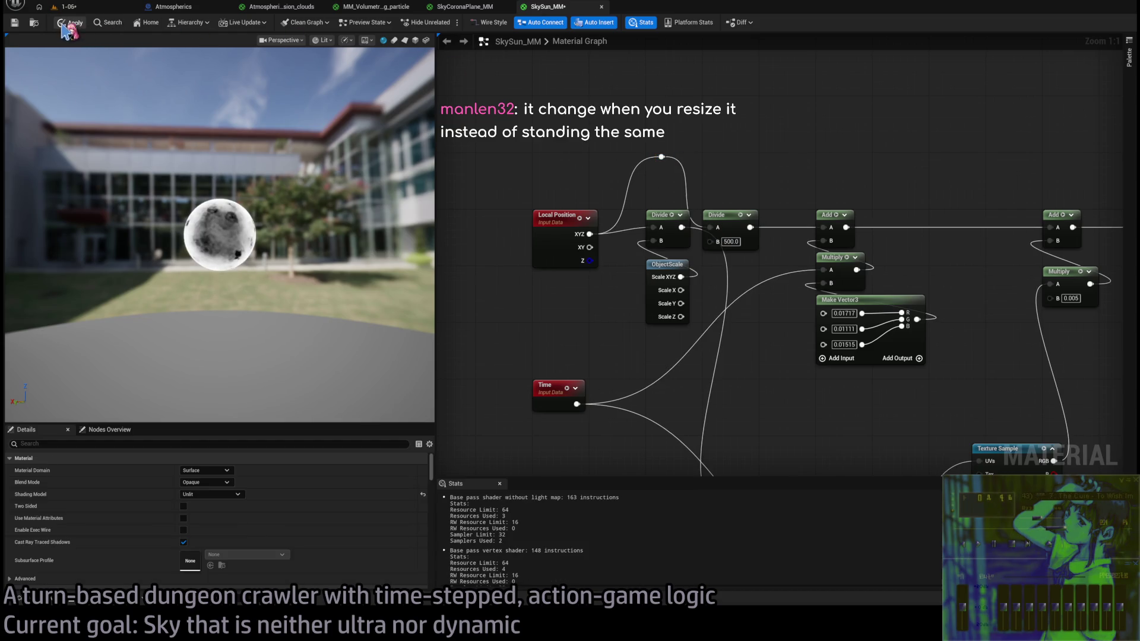
- Apply the SkySun_MM changes and go back to the 1-06 level
click(84, 17)
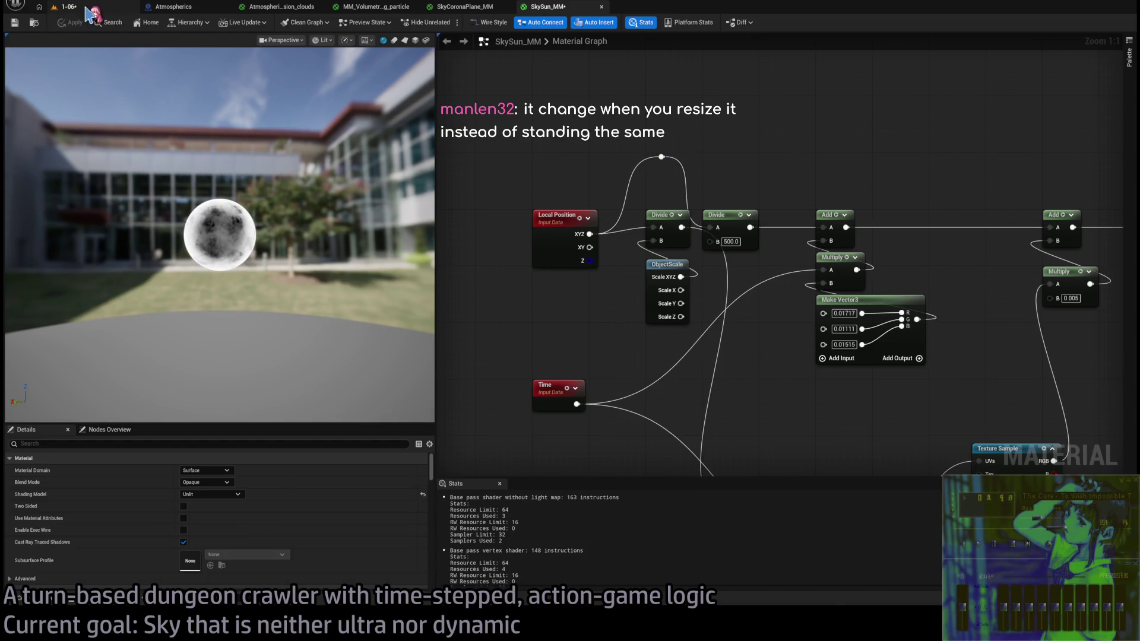
click(89, 13)
key(ctrl+Tab)
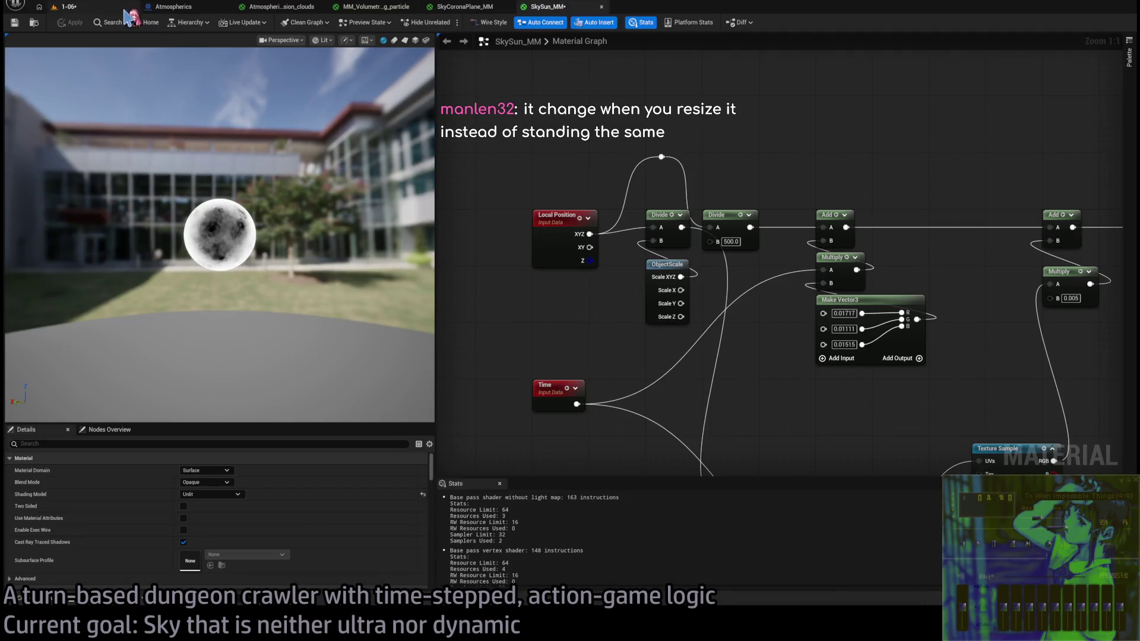
click(109, 8)
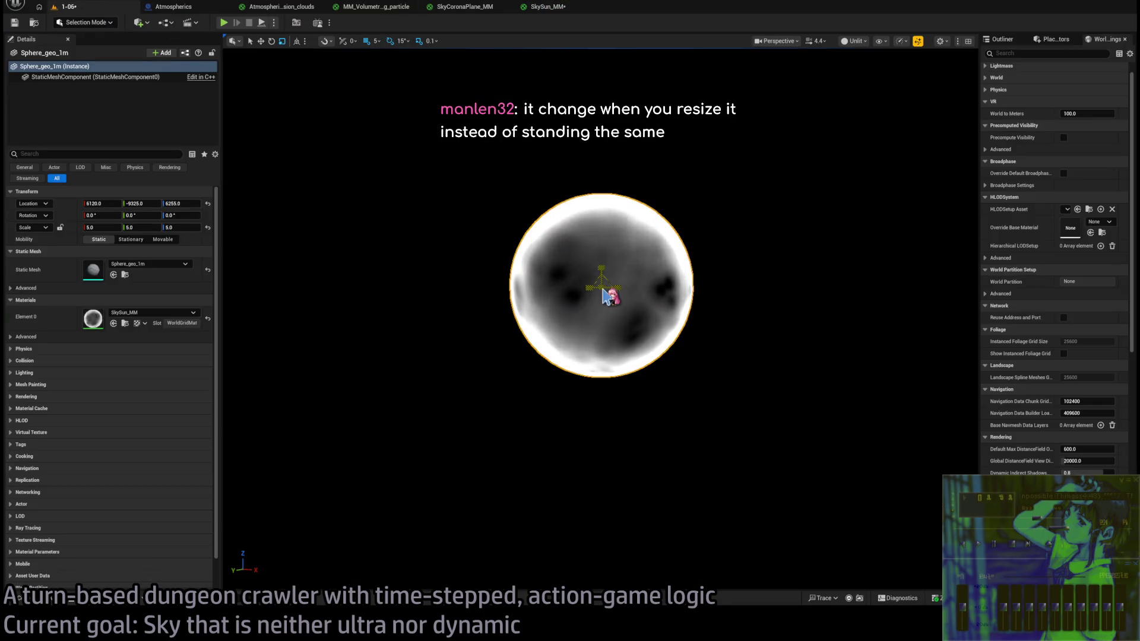
- Fly the camera toward the dungeon tower and launch Play-In-Editor with Alt+P
mouse_move(101, 227)
mouse_down()
mouse_move(89, 227)
mouse_move(119, 227)
mouse_move(89, 227)
mouse_up()
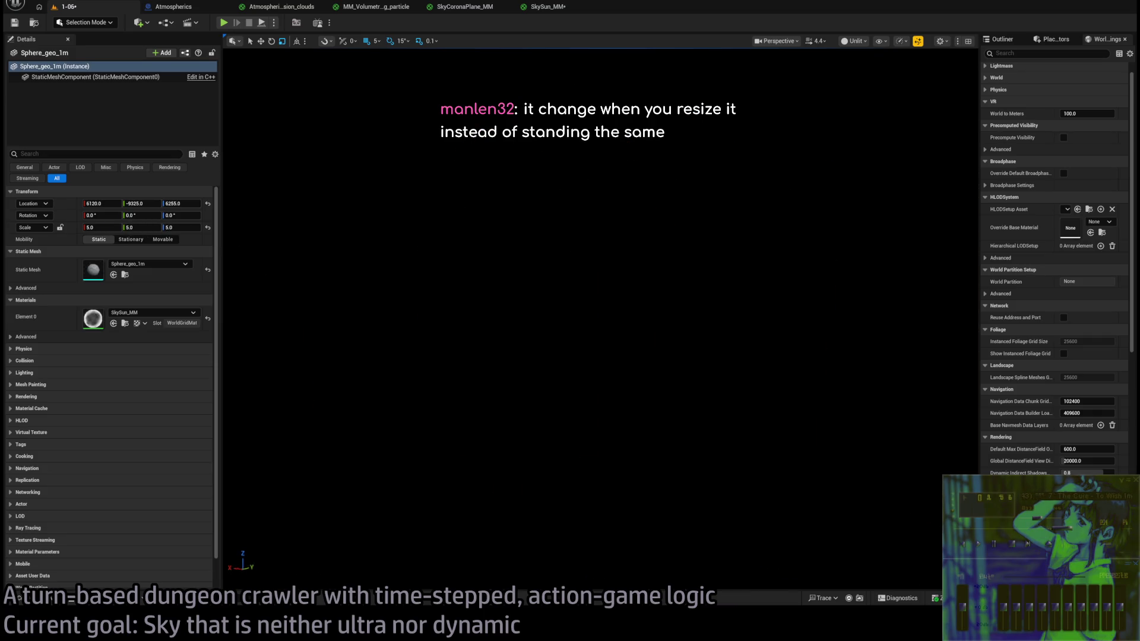
key(w)
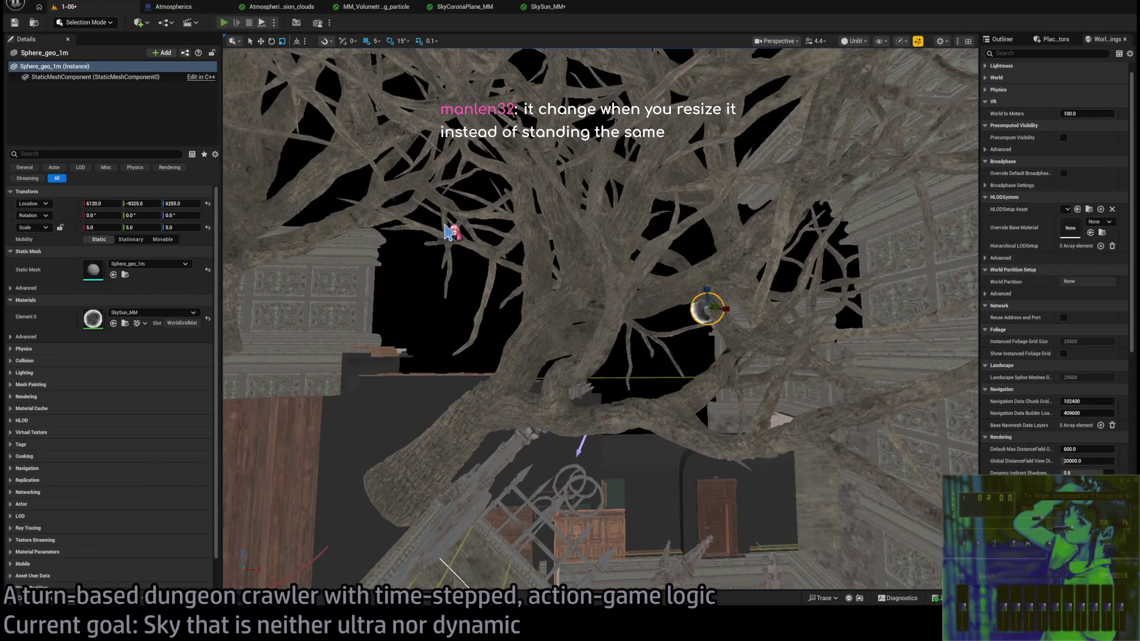
key(alt+p)
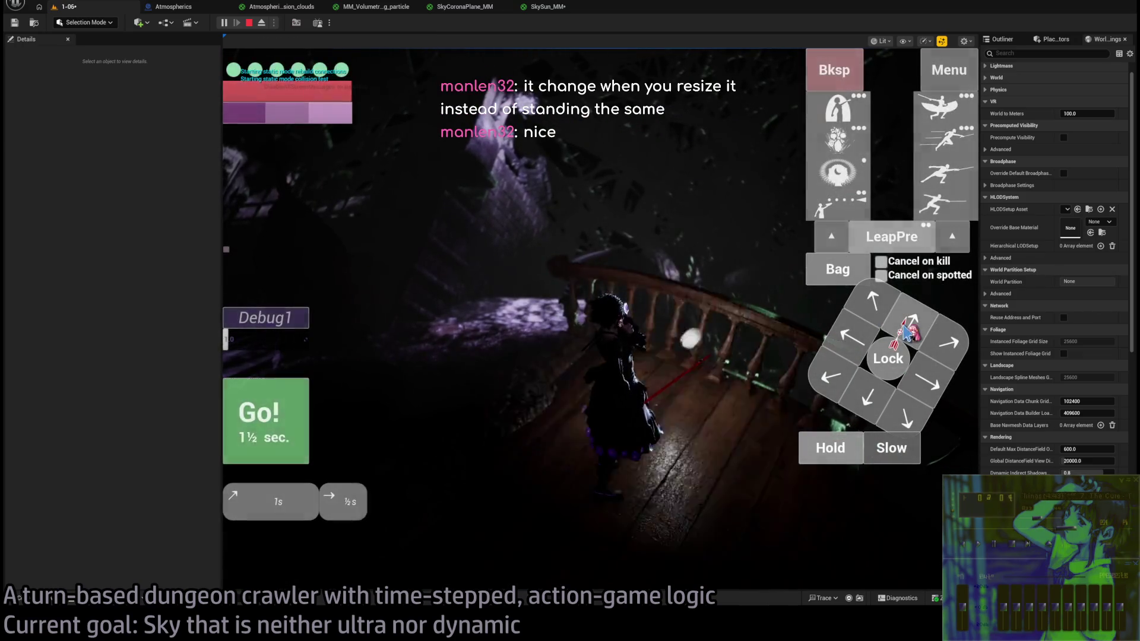
- Play two dungeon turns using the visibility eye ability, then orbit the camera around the character
click(907, 329)
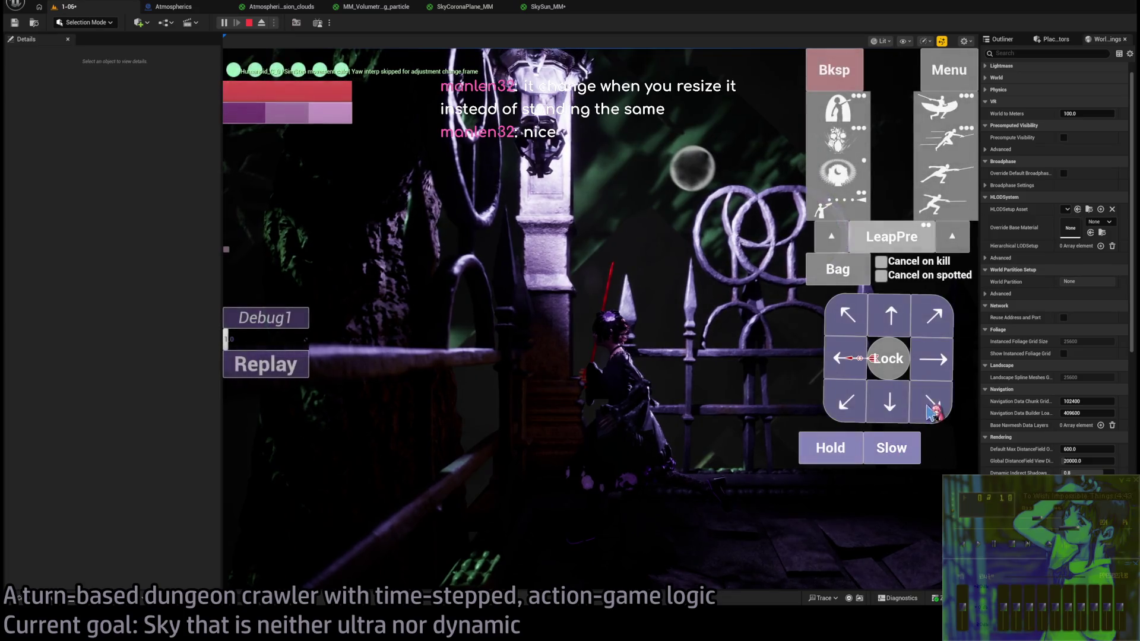
click(843, 189)
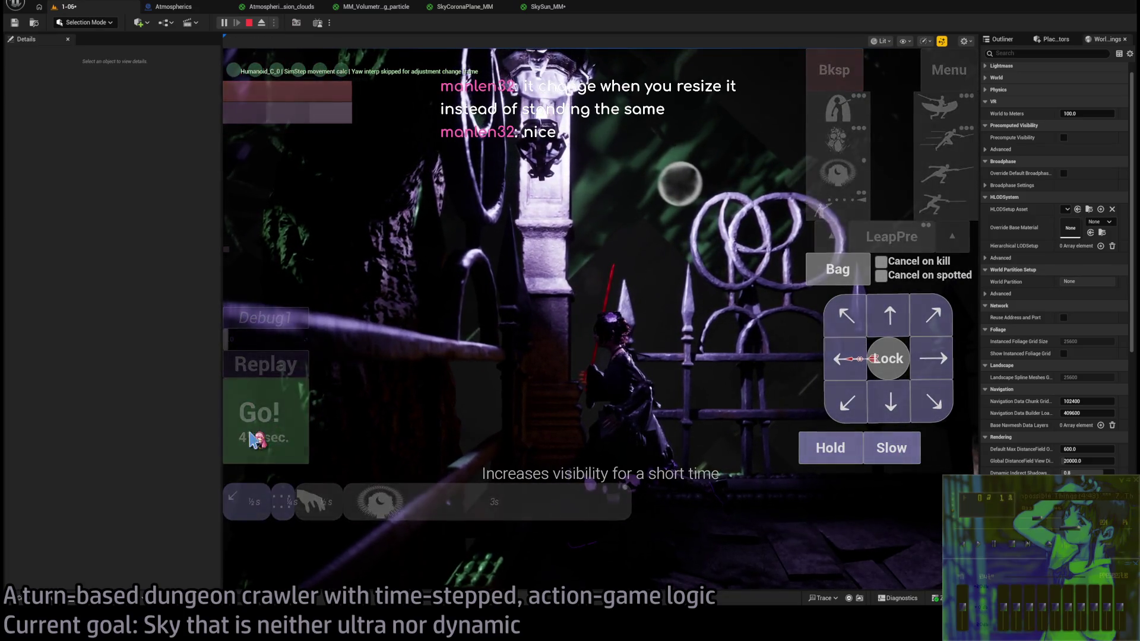
click(275, 438)
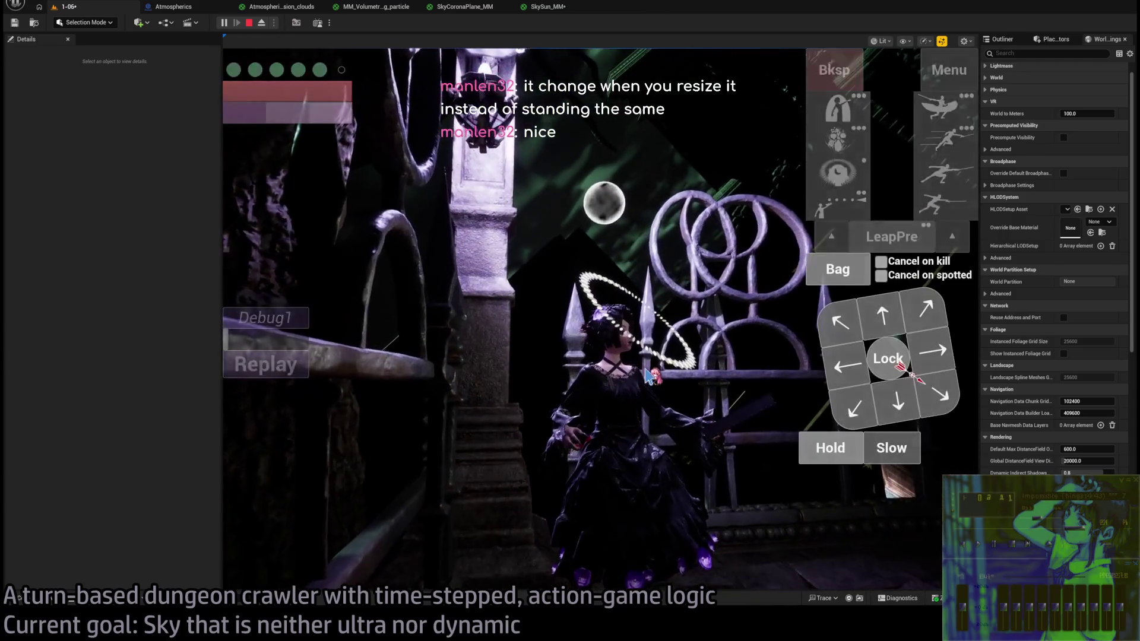
click(647, 374)
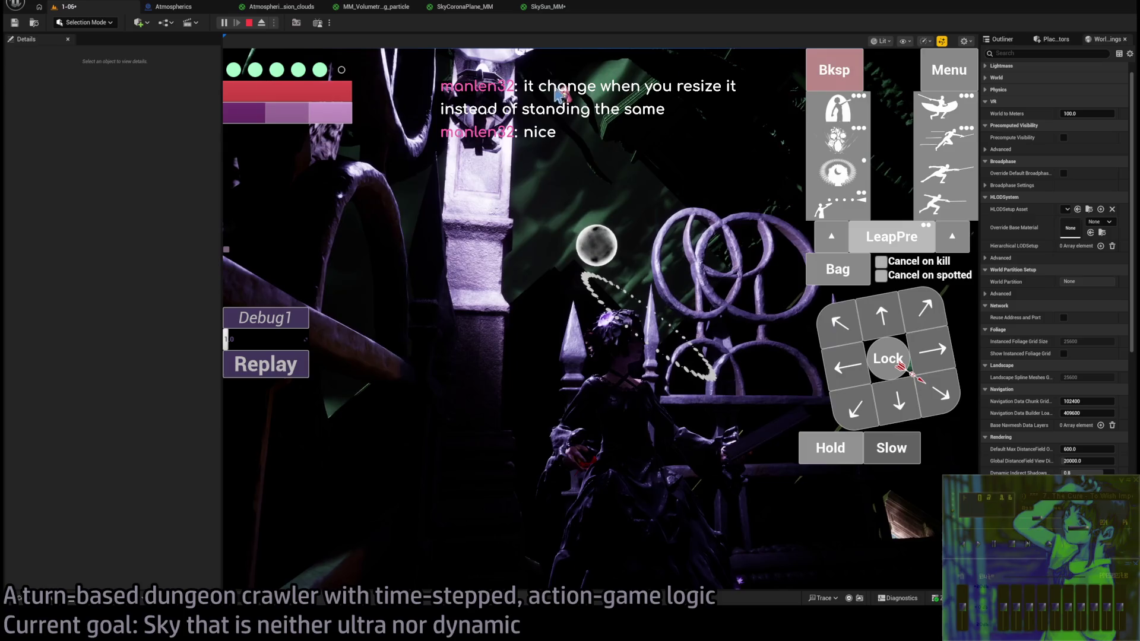
- Compare in-game Exposure values between 8.0 and 10.0, leave it at 10.0, and resume play
click(944, 70)
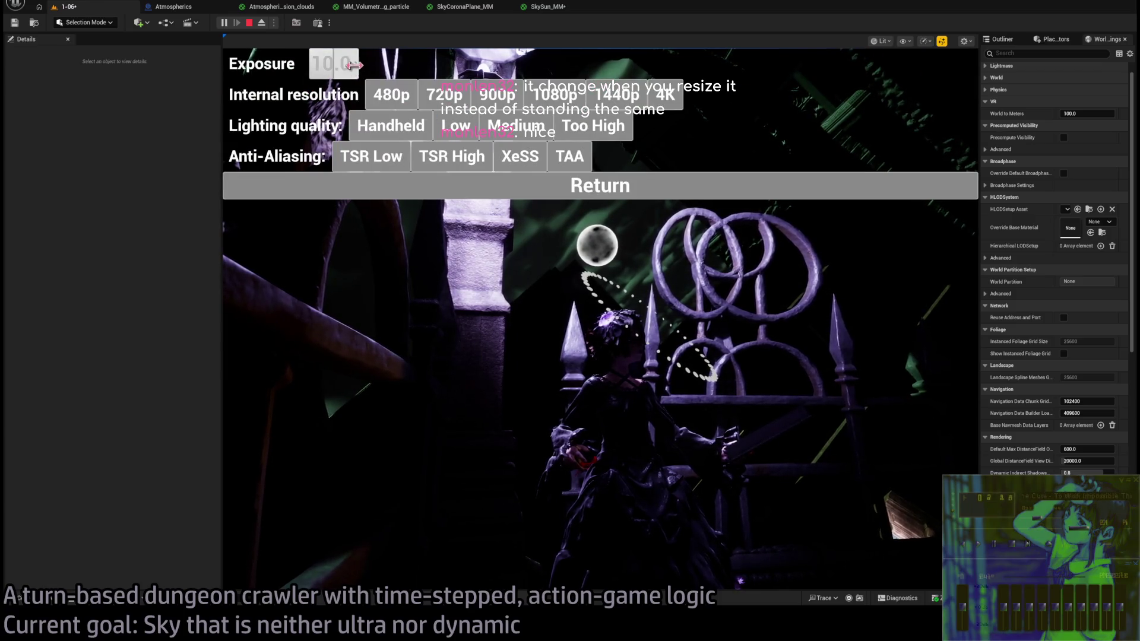
scroll(327, 64, down, 1)
scroll(328, 64, down, 3)
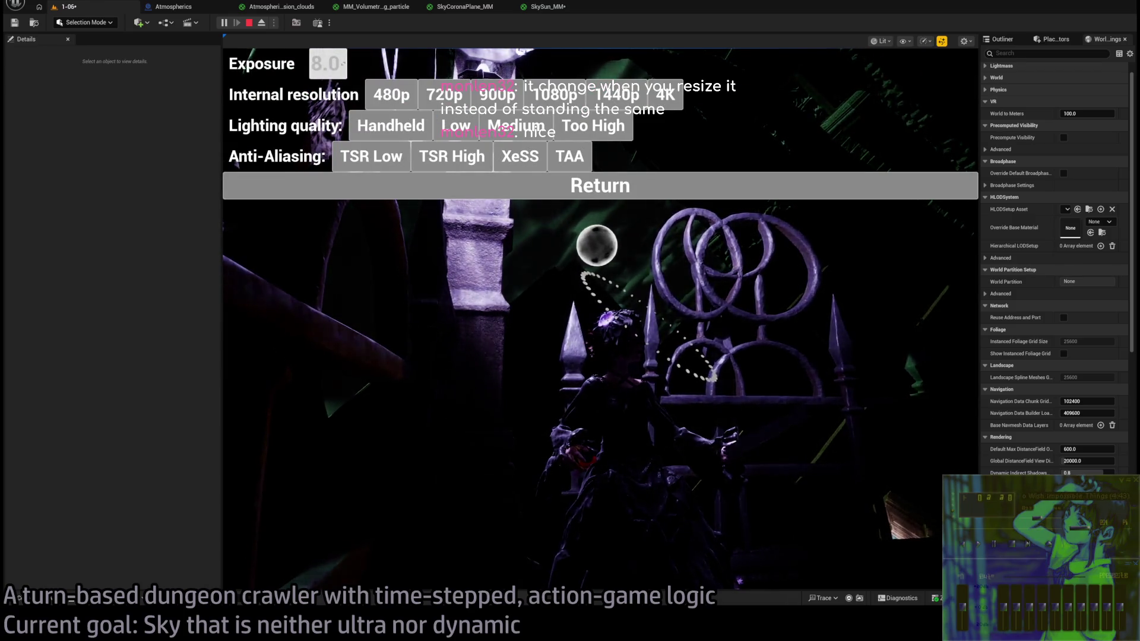
drag(328, 64, 315, 63)
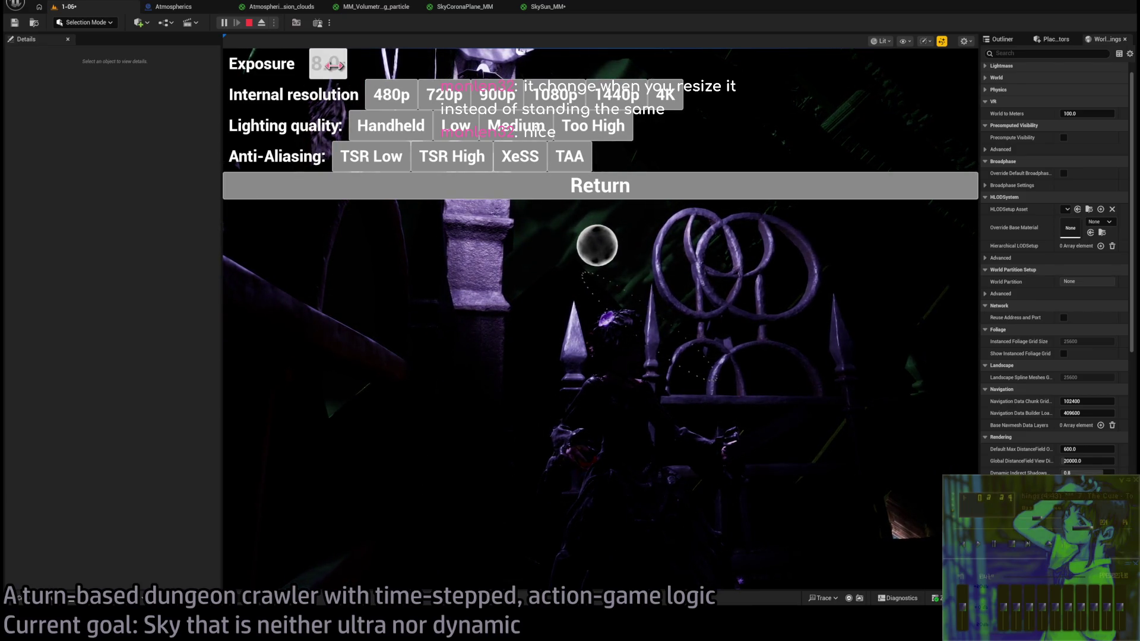
scroll(327, 64, up, 3)
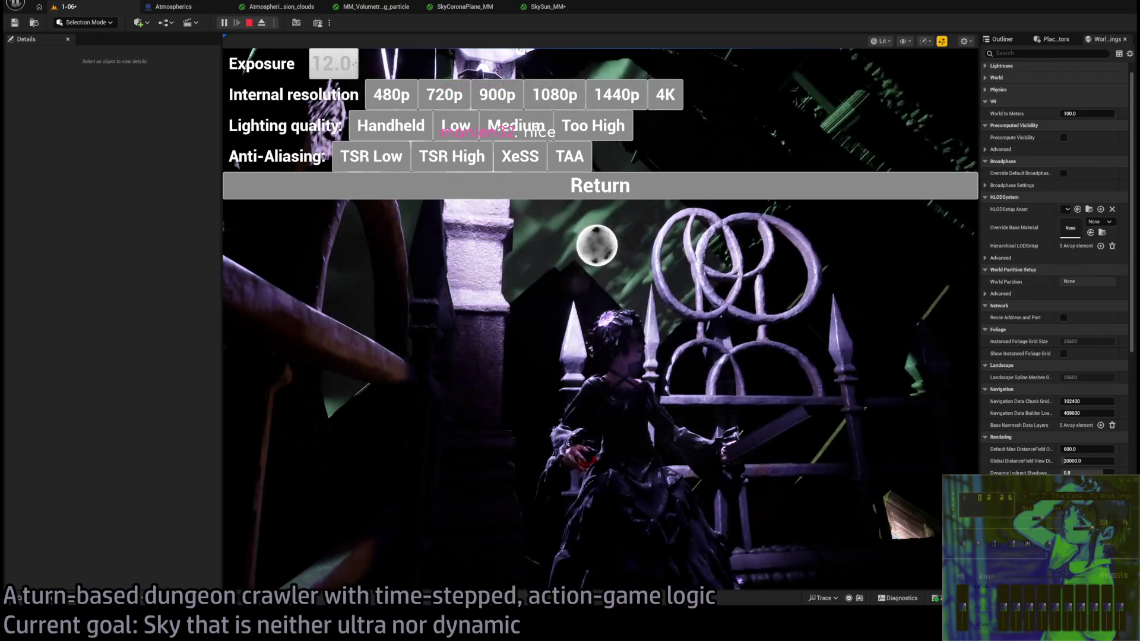
scroll(328, 63, up, 1)
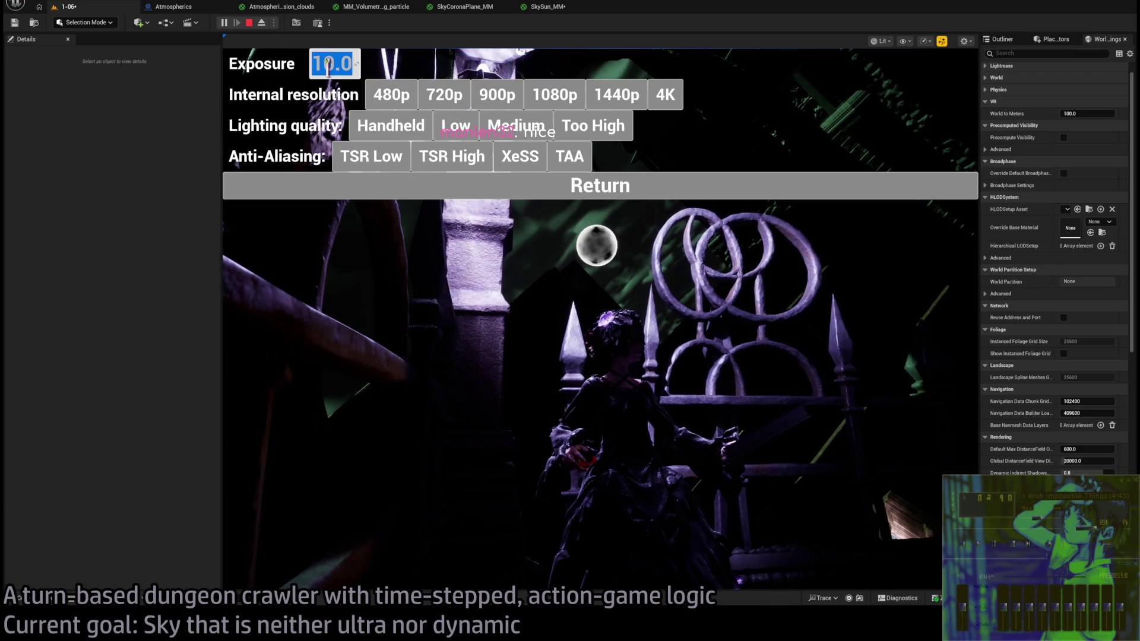
scroll(328, 64, down, 4)
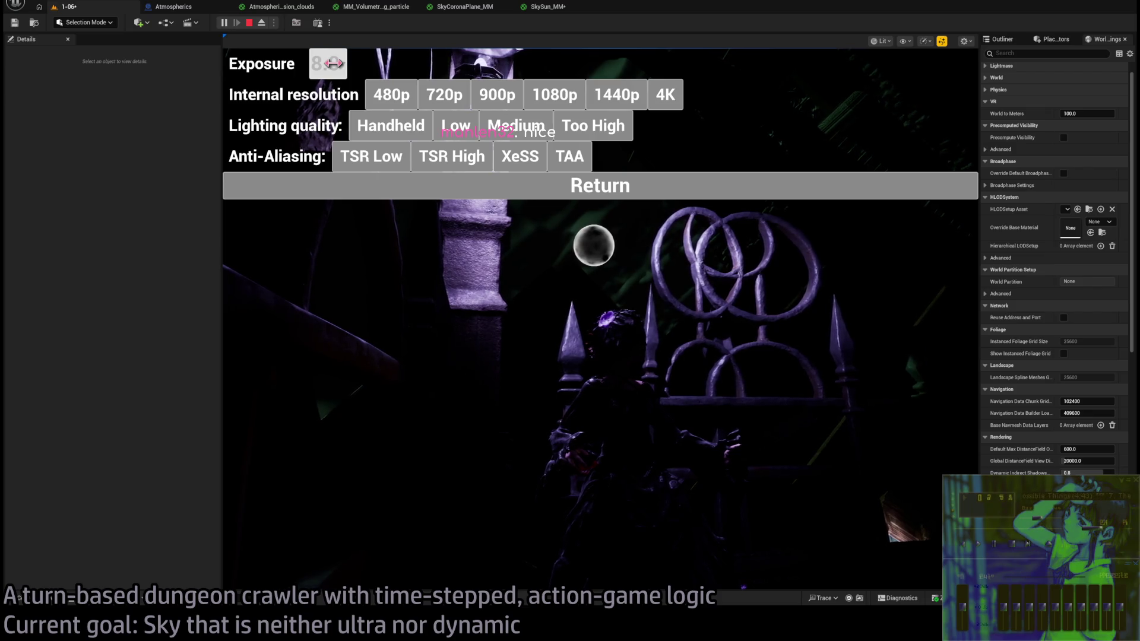
click(333, 63)
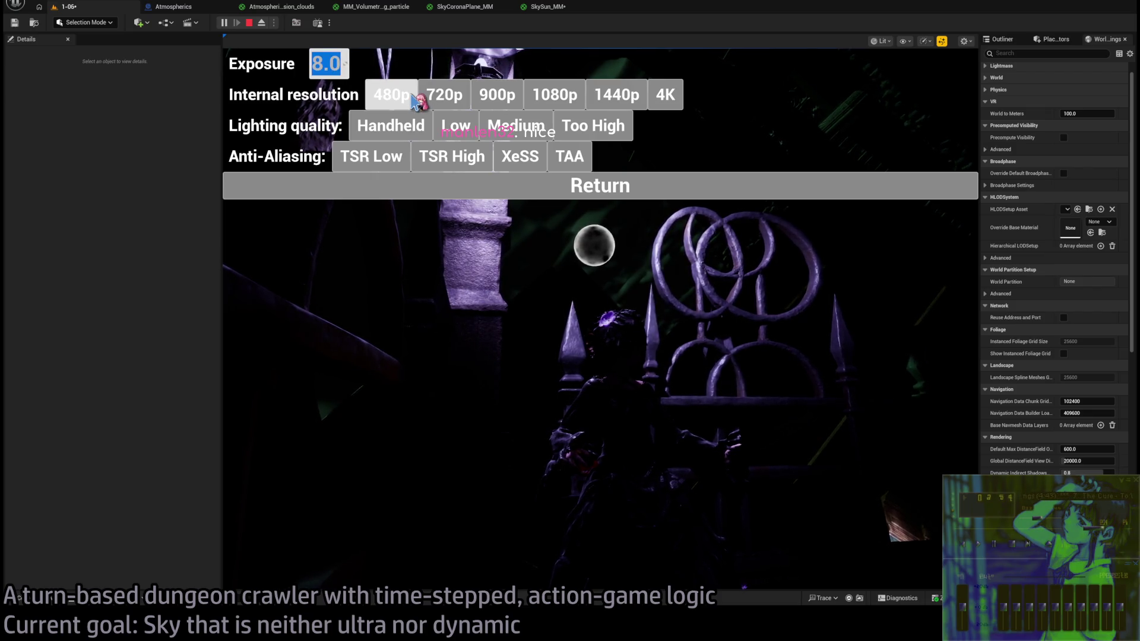
click(647, 191)
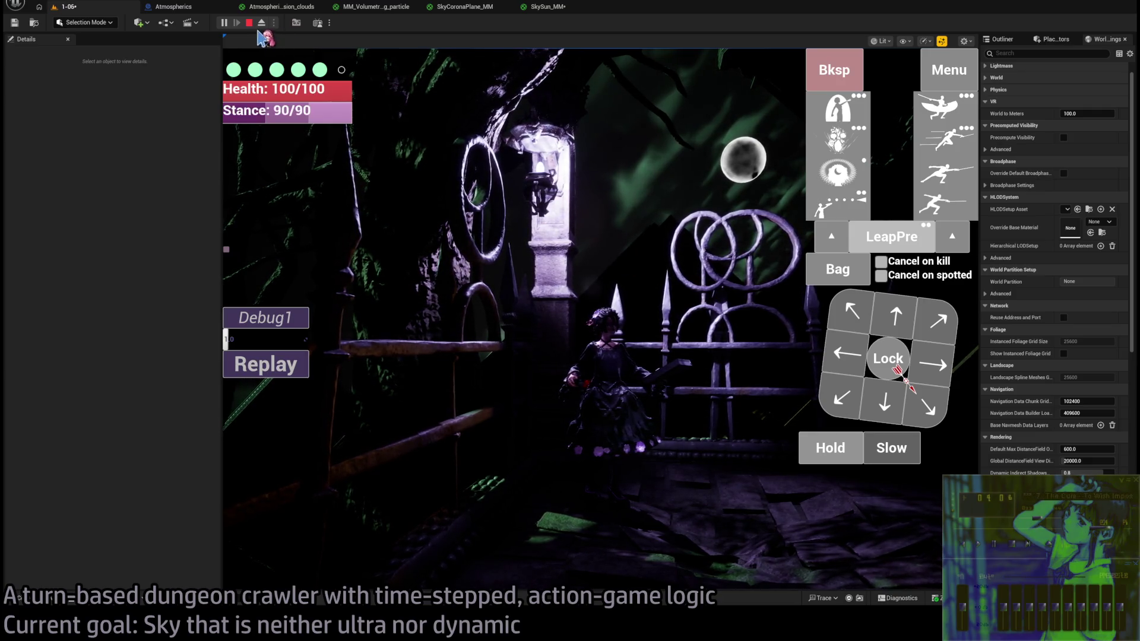
- Stop play and, in SkySun_MM, try 1.0 as the second Multiply node's B value
click(249, 22)
click(527, 9)
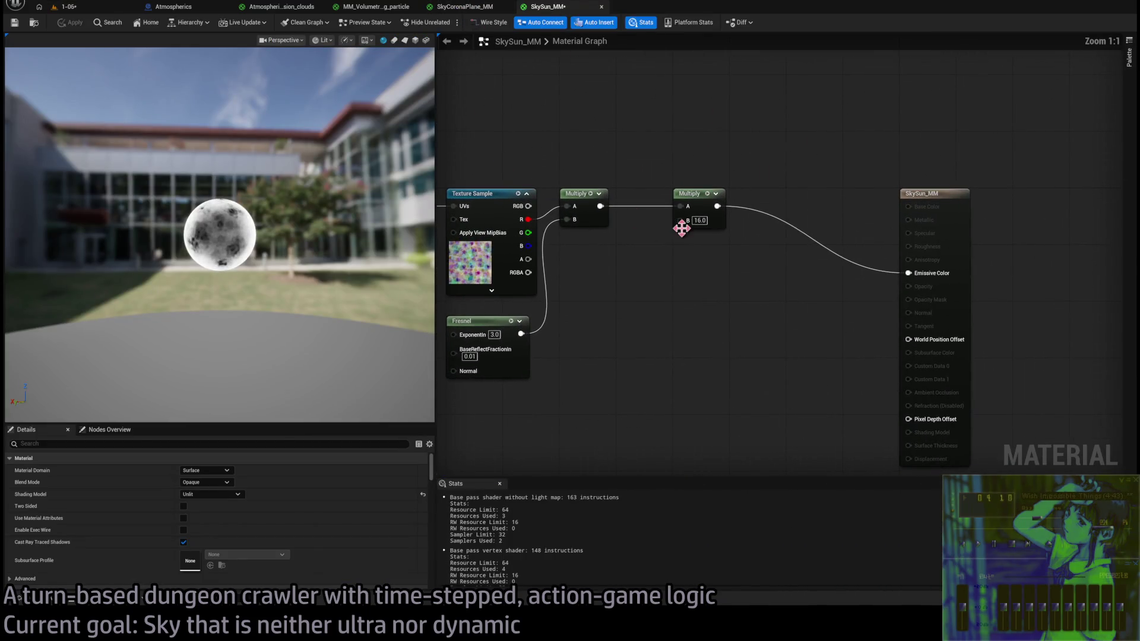
drag(681, 228, 730, 243)
scroll(761, 266, up, 4)
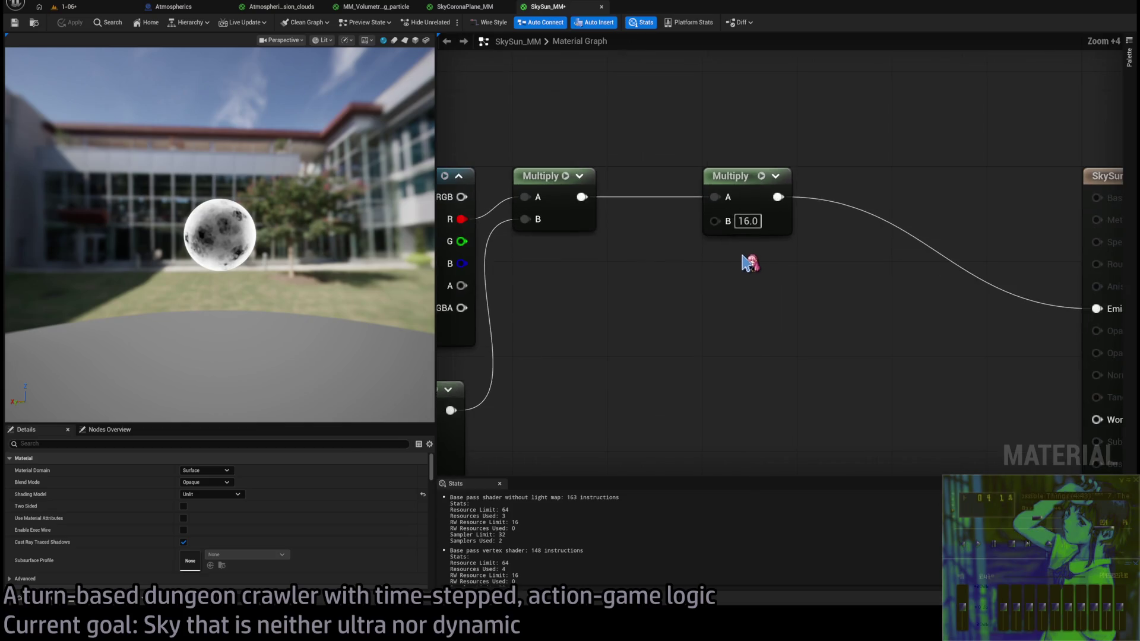
click(646, 262)
text(1)
key(Return)
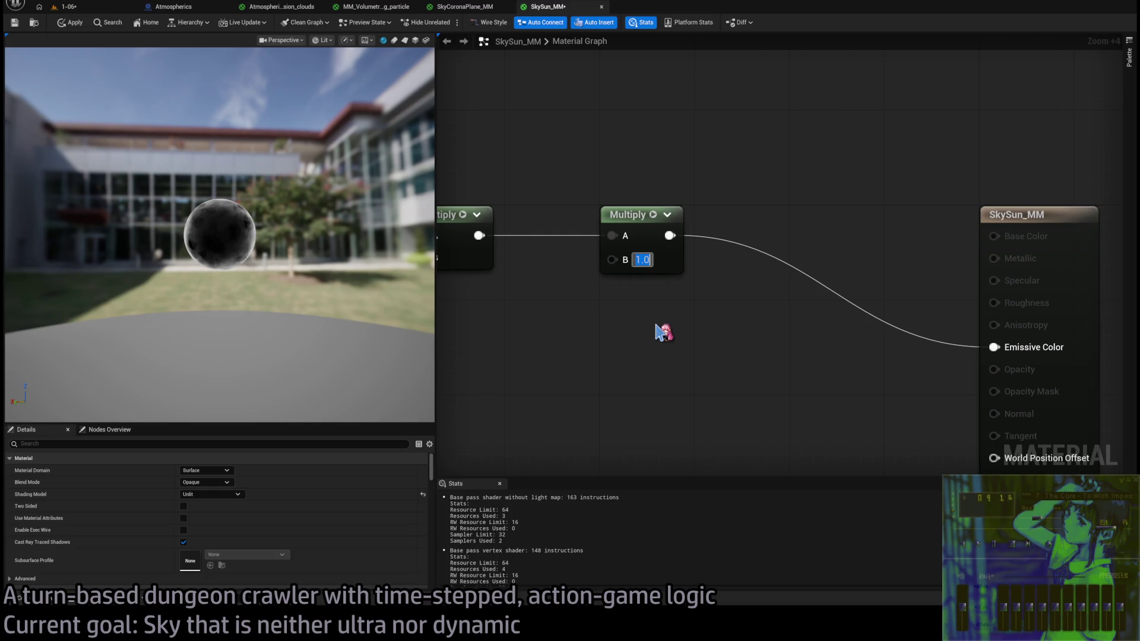
click(682, 339)
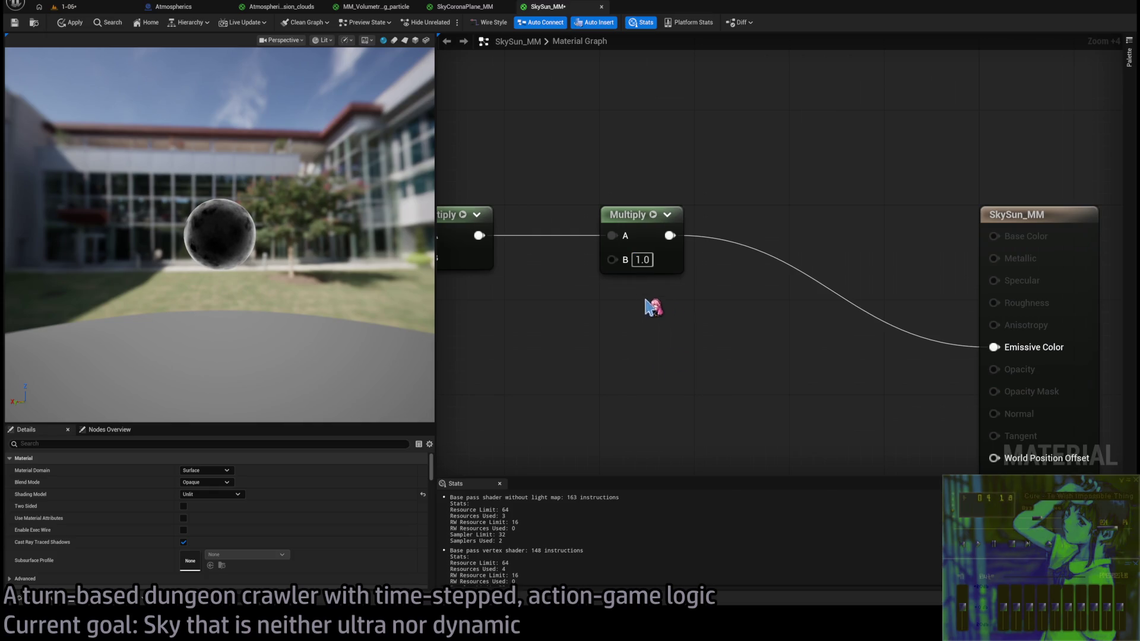
- Undo the trial value, set Multiply B to 16.0, apply it, and check the 1-06 level
key(ctrl+z)
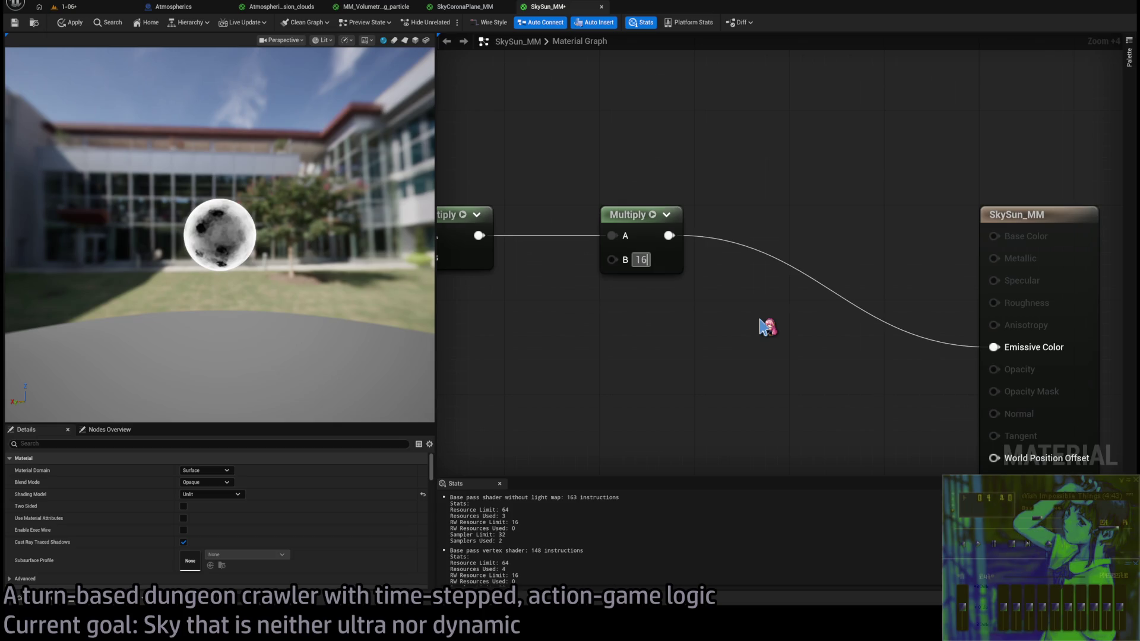
key(ctrl+z)
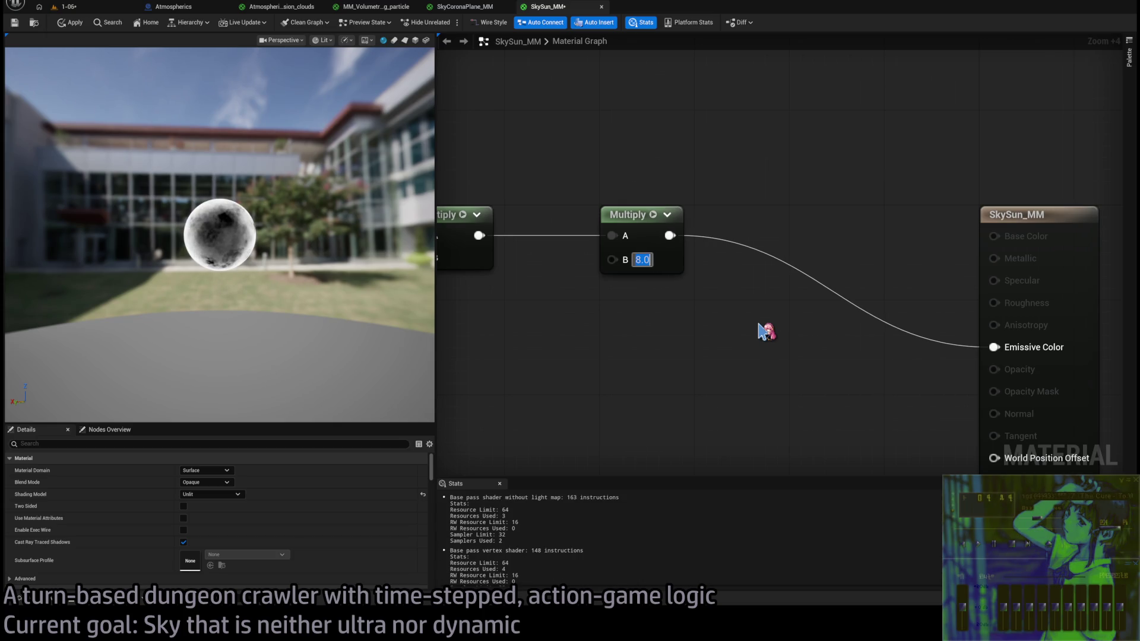
click(16, 23)
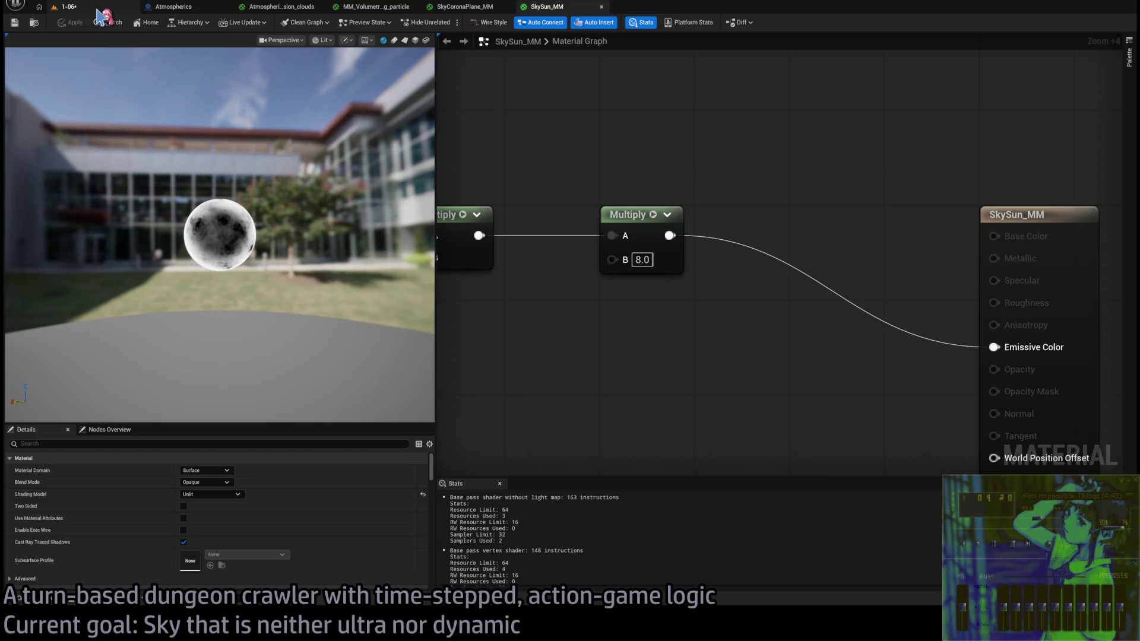
click(642, 260)
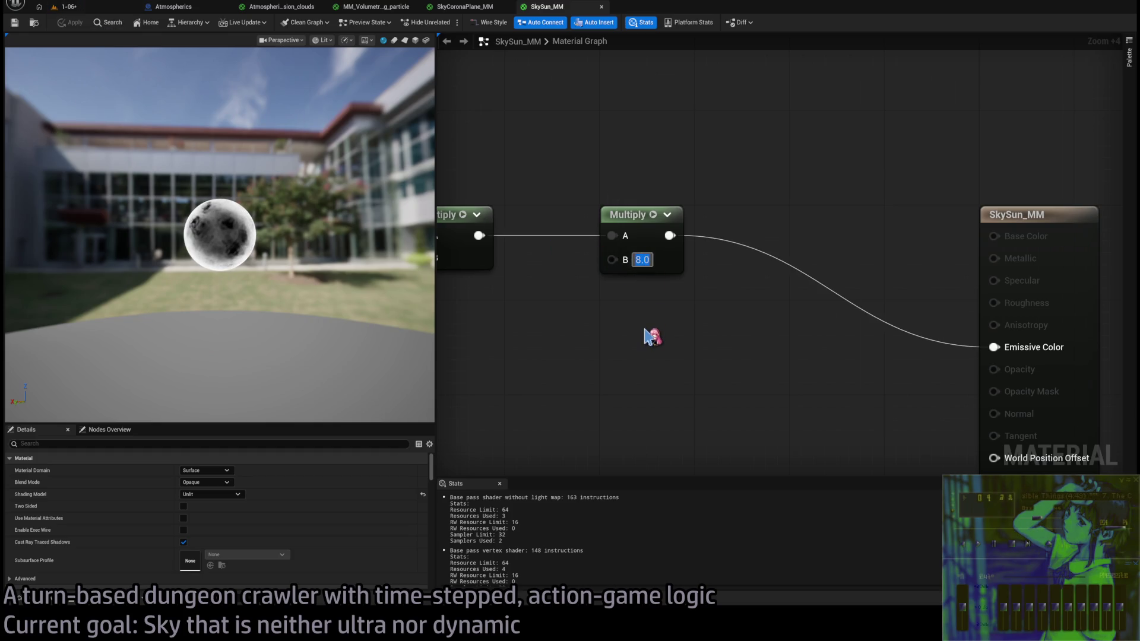
text(16)
key(Return)
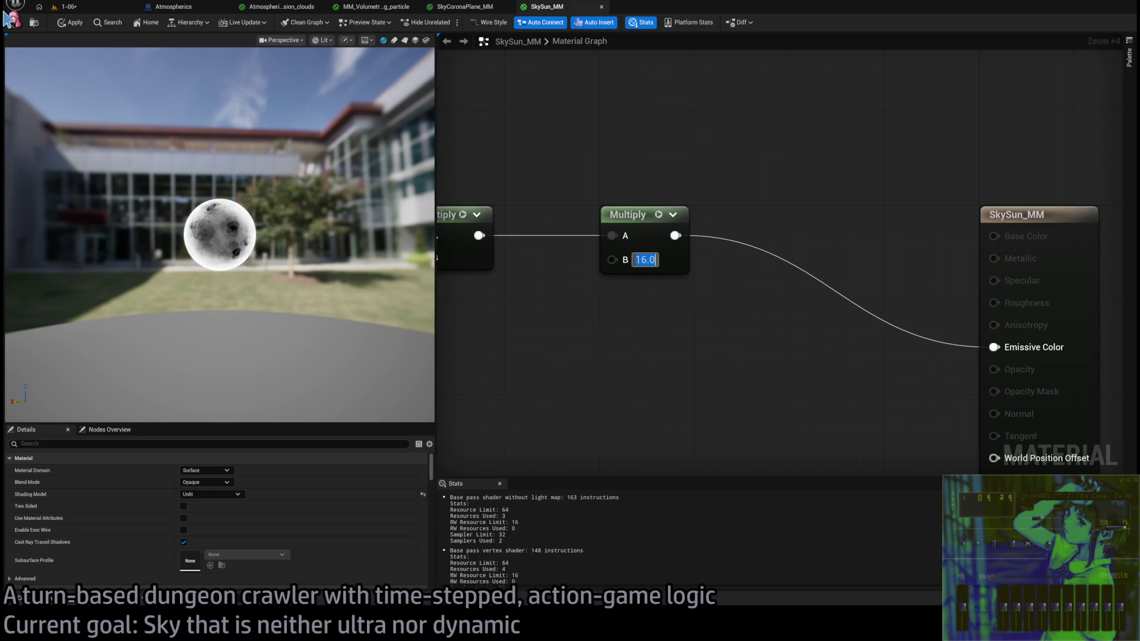
click(18, 26)
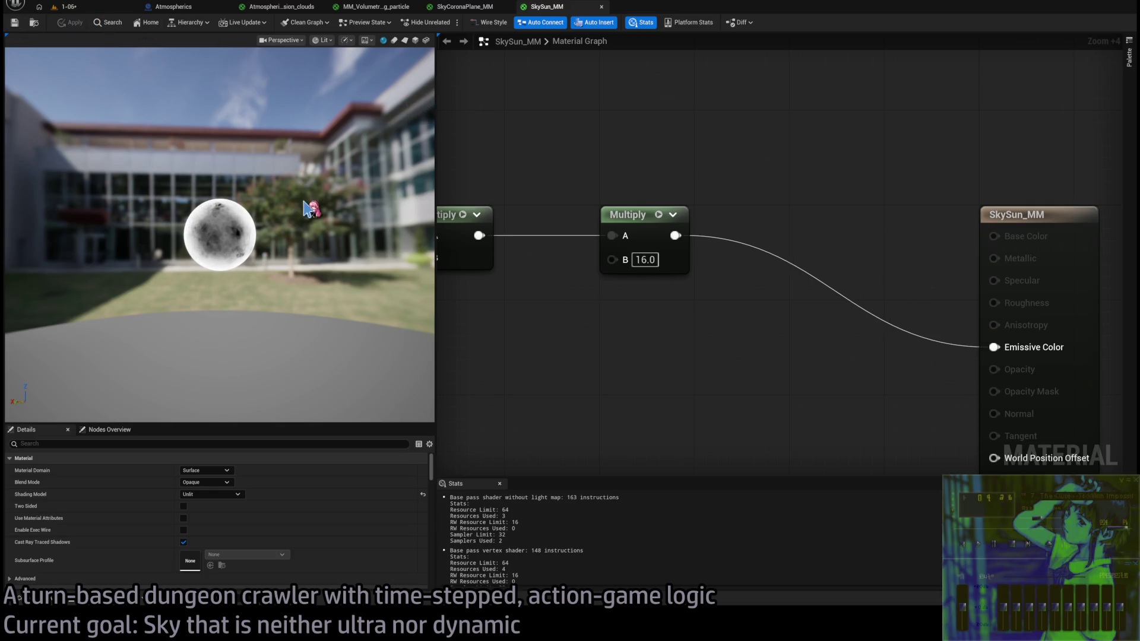
click(74, 8)
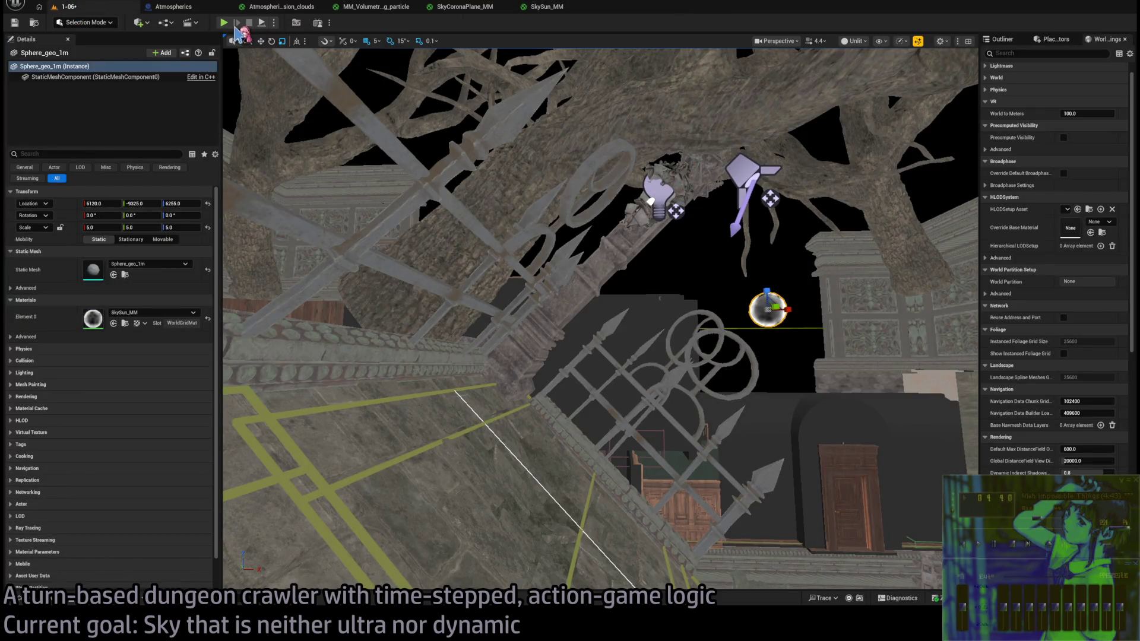
- Copy the ColorDark, Lerp and Color nodes from SkyCoronaPlane_MM and paste them into SkySun_MM
click(543, 7)
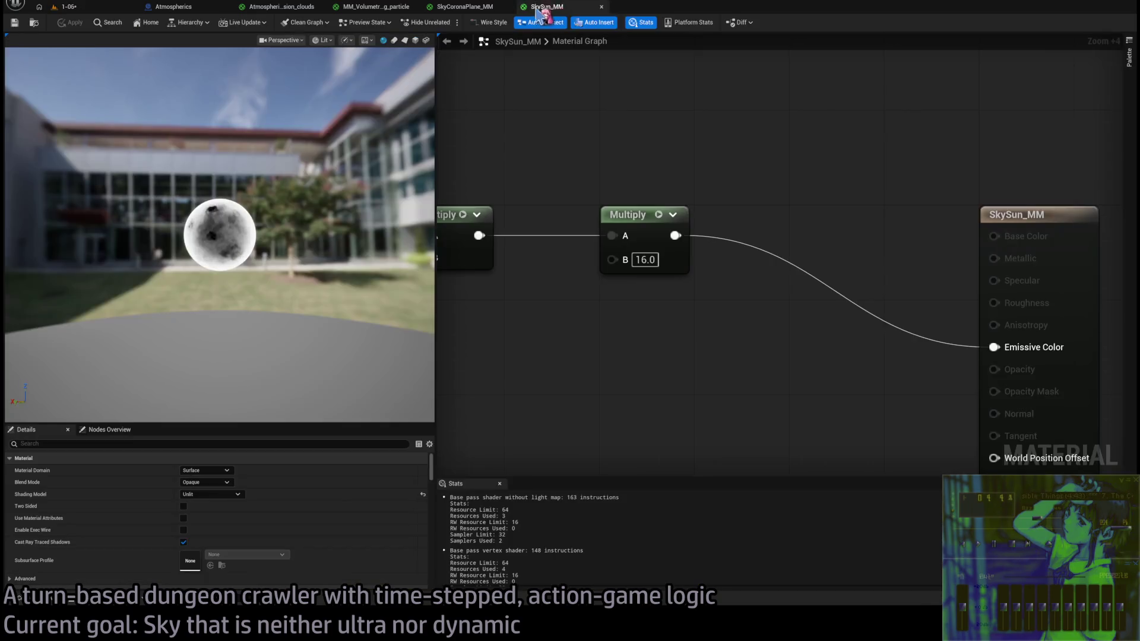
scroll(611, 144, down, 3)
click(464, 7)
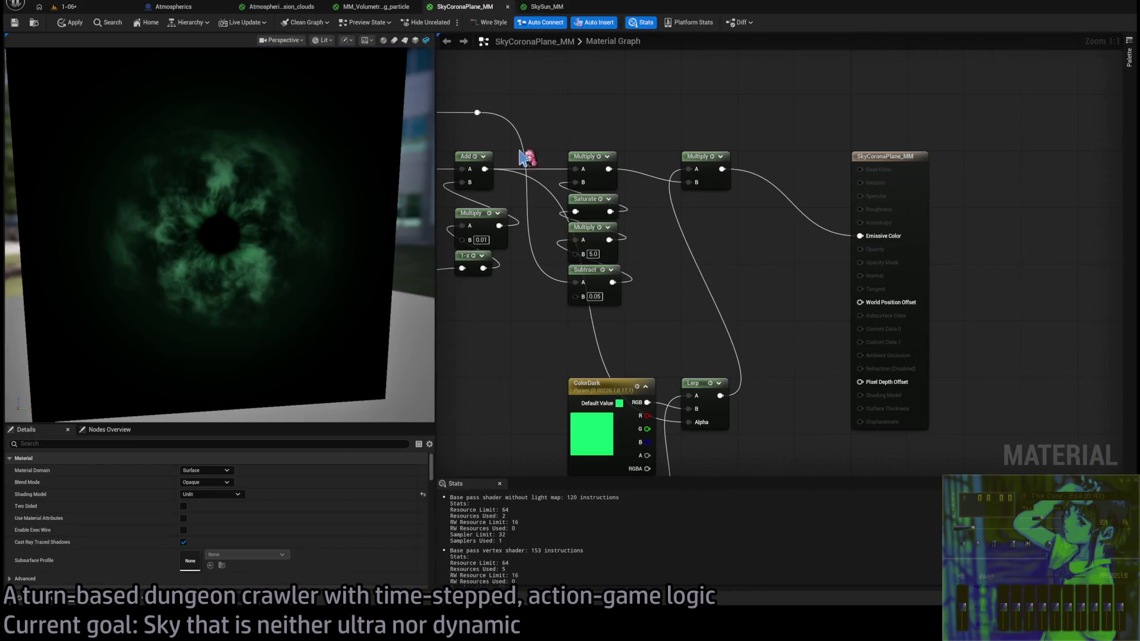
drag(865, 283, 659, 472)
key(ctrl+c)
click(546, 7)
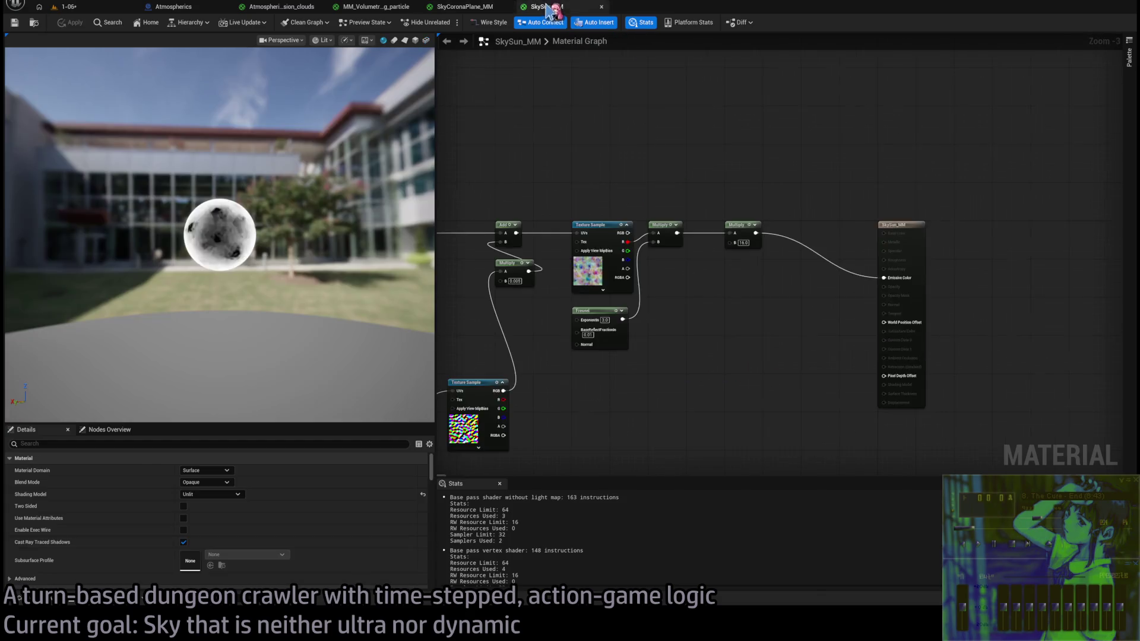
key(ctrl+v)
- Rearrange the sun graph: shift existing nodes left and place the three colour nodes to the right
drag(603, 359, 580, 335)
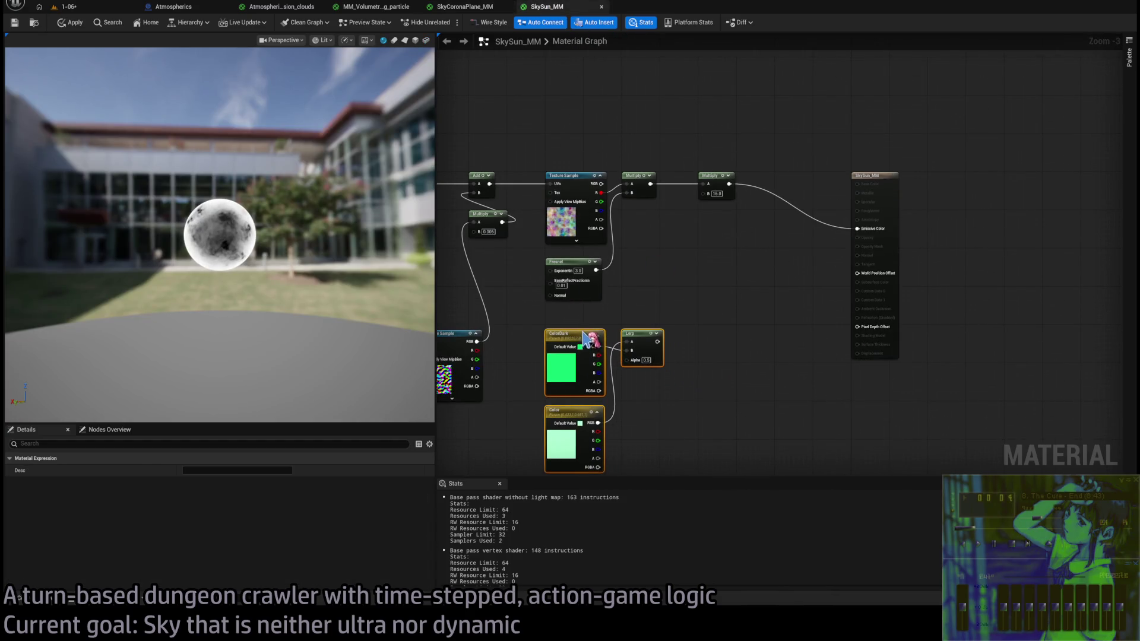
scroll(692, 348, down, 4)
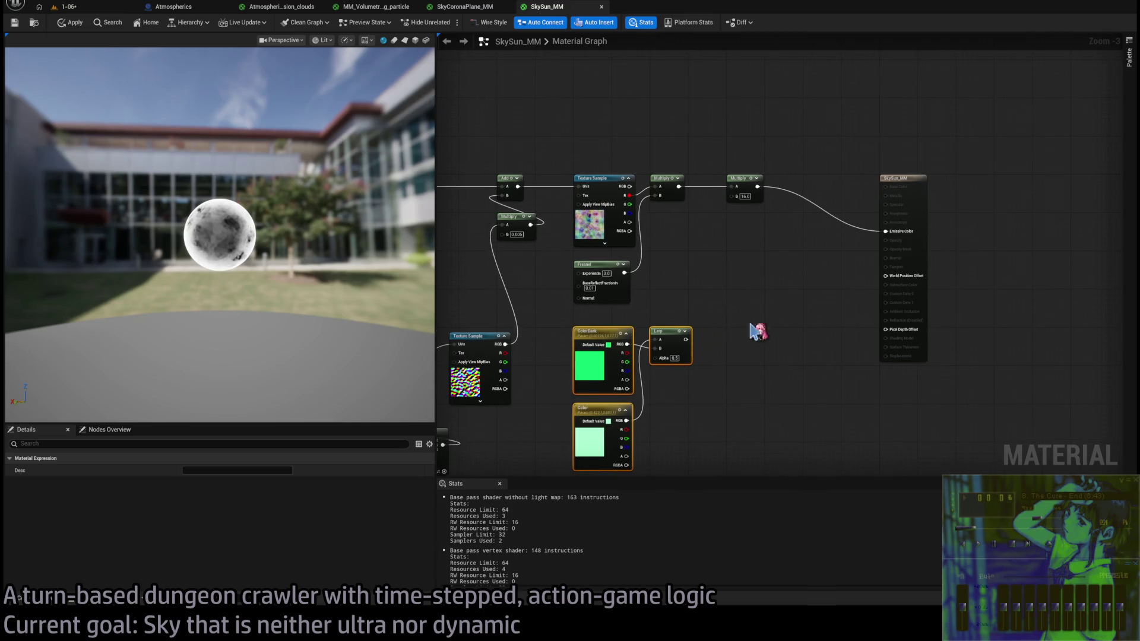
drag(552, 200, 806, 387)
scroll(705, 273, up, 4)
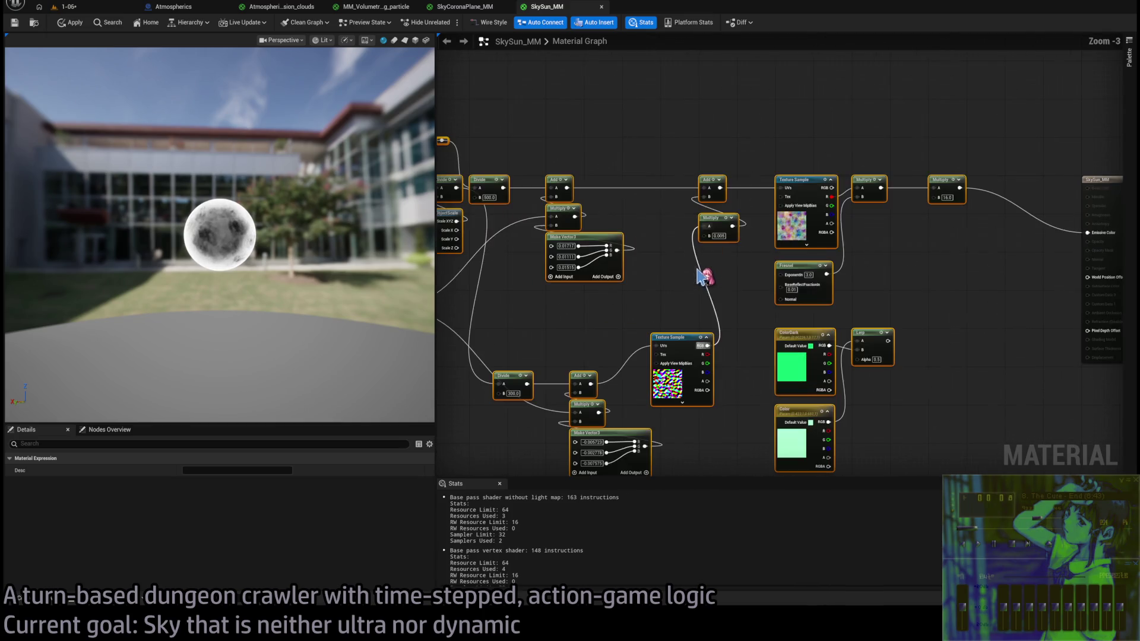
drag(847, 209, 769, 209)
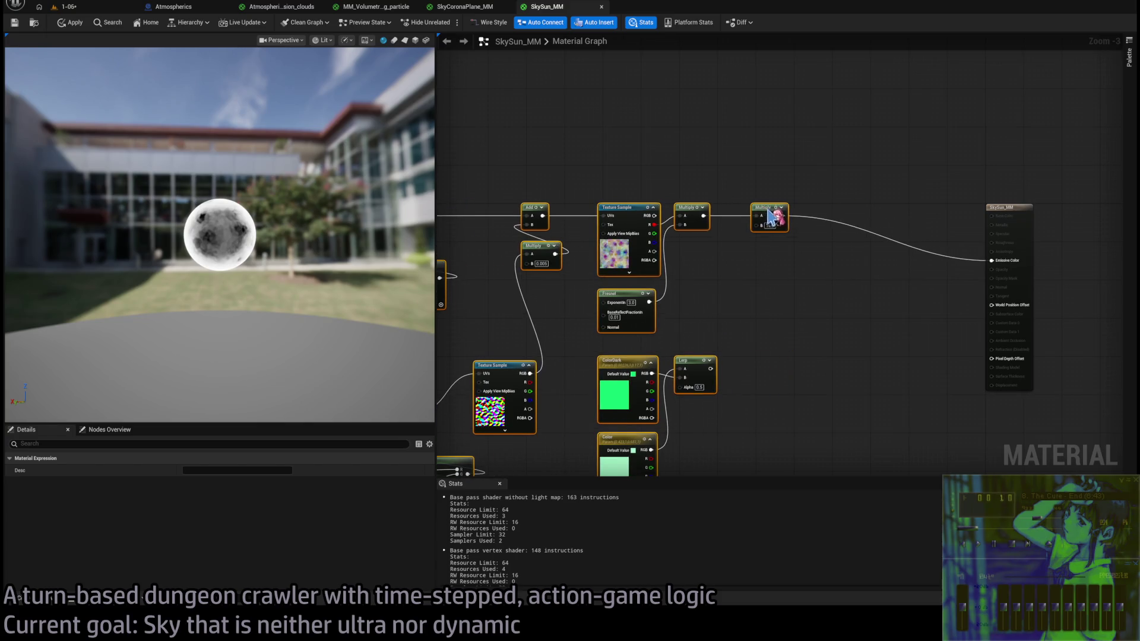
drag(790, 325, 601, 475)
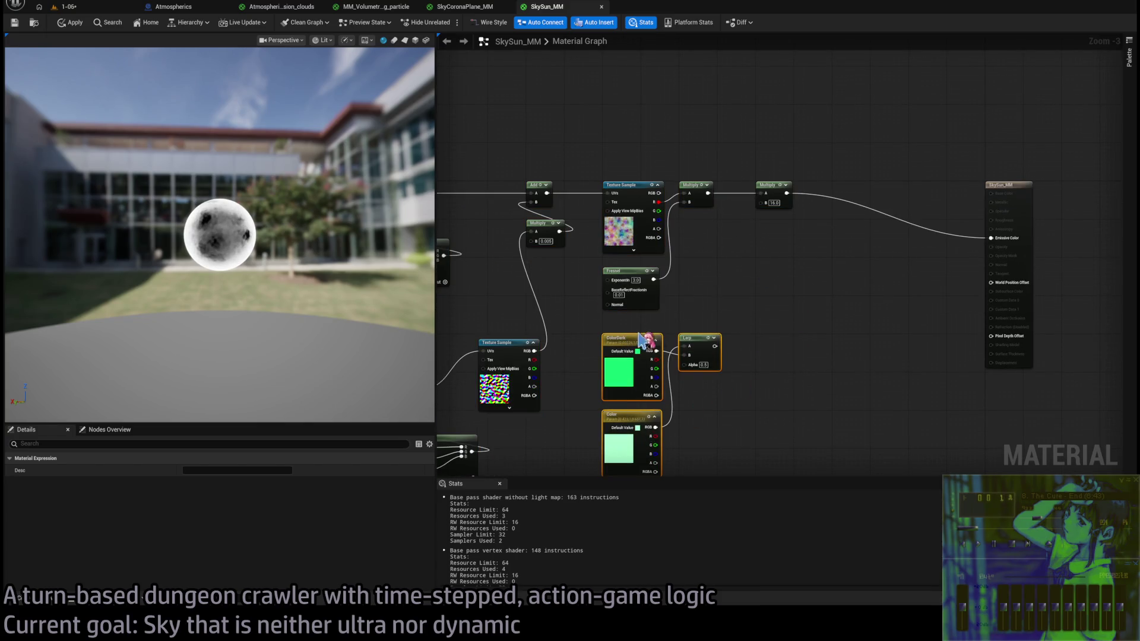
drag(697, 338, 774, 338)
click(819, 271)
drag(832, 254, 726, 284)
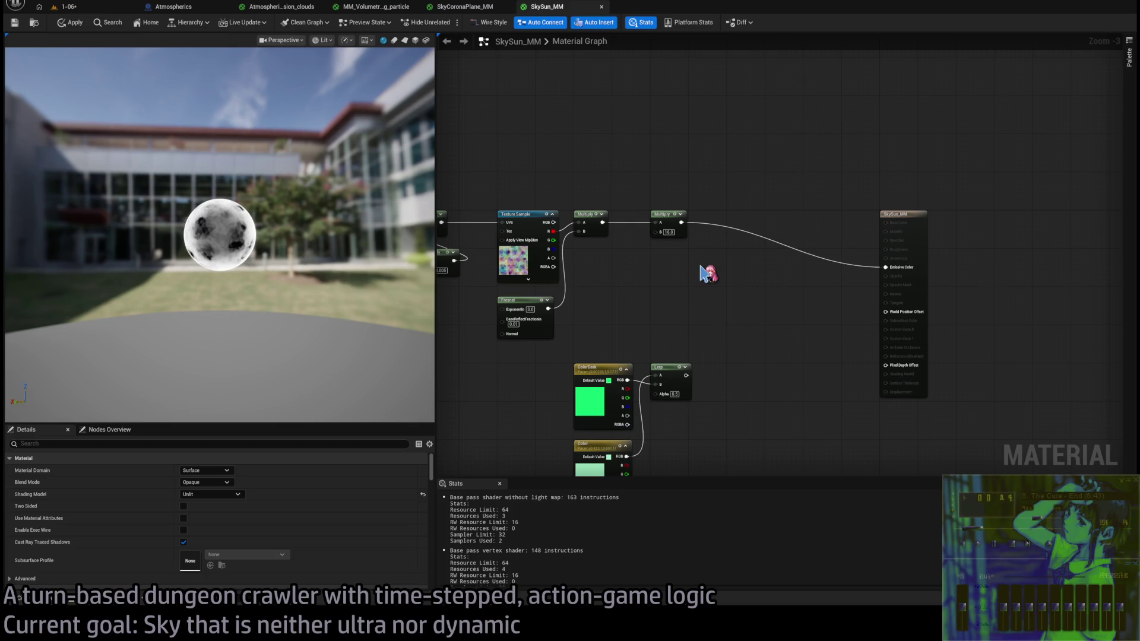
scroll(706, 273, up, 1)
- Insert a Multiply after the first Multiply, wiring Lerp into its B and the first Multiply into Lerp Alpha
scroll(692, 160, up, 1)
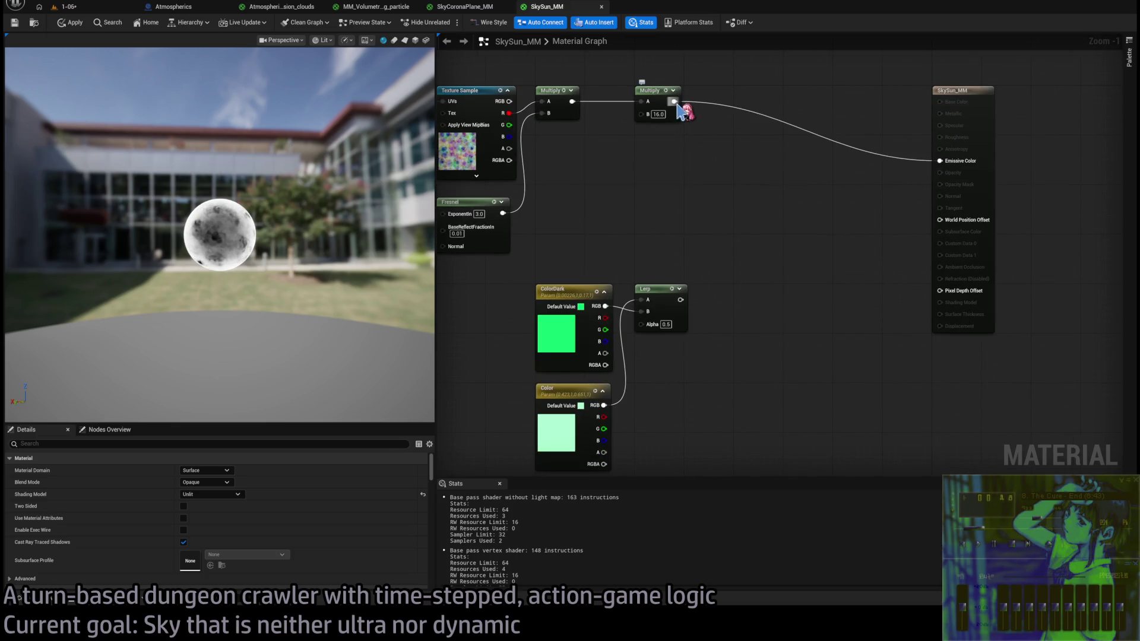
mouse_move(674, 102)
mouse_down()
mouse_move(720, 157)
mouse_move(664, 188)
mouse_up()
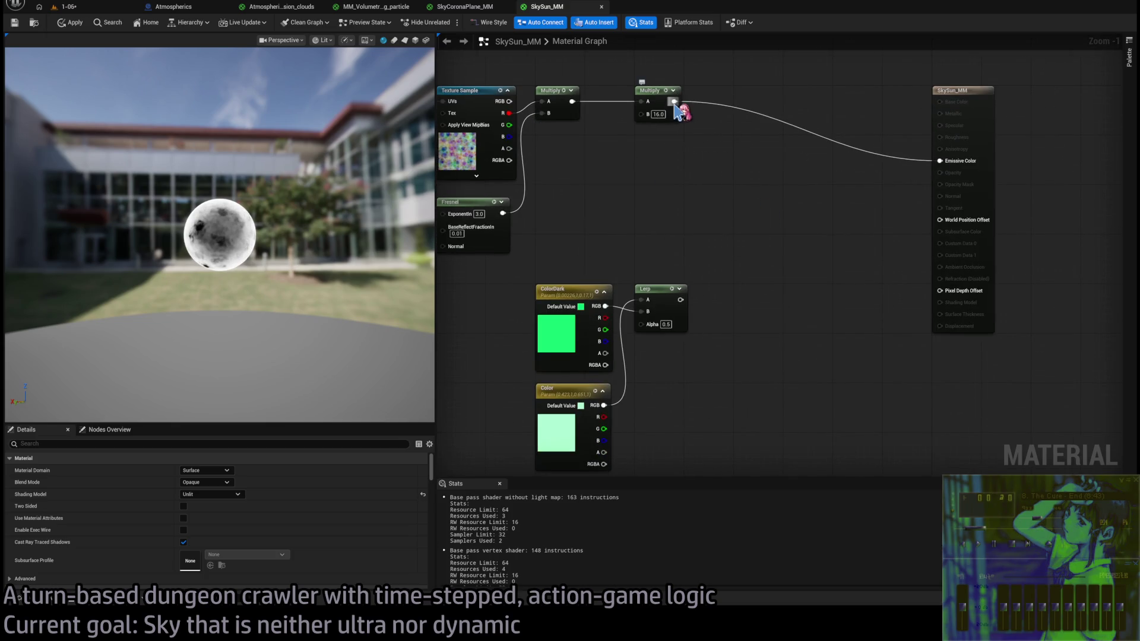
mouse_move(674, 104)
mouse_down()
mouse_move(746, 178)
mouse_move(664, 195)
mouse_up()
mouse_move(666, 100)
mouse_down()
mouse_move(691, 219)
mouse_move(651, 158)
mouse_move(668, 146)
mouse_move(818, 146)
mouse_up()
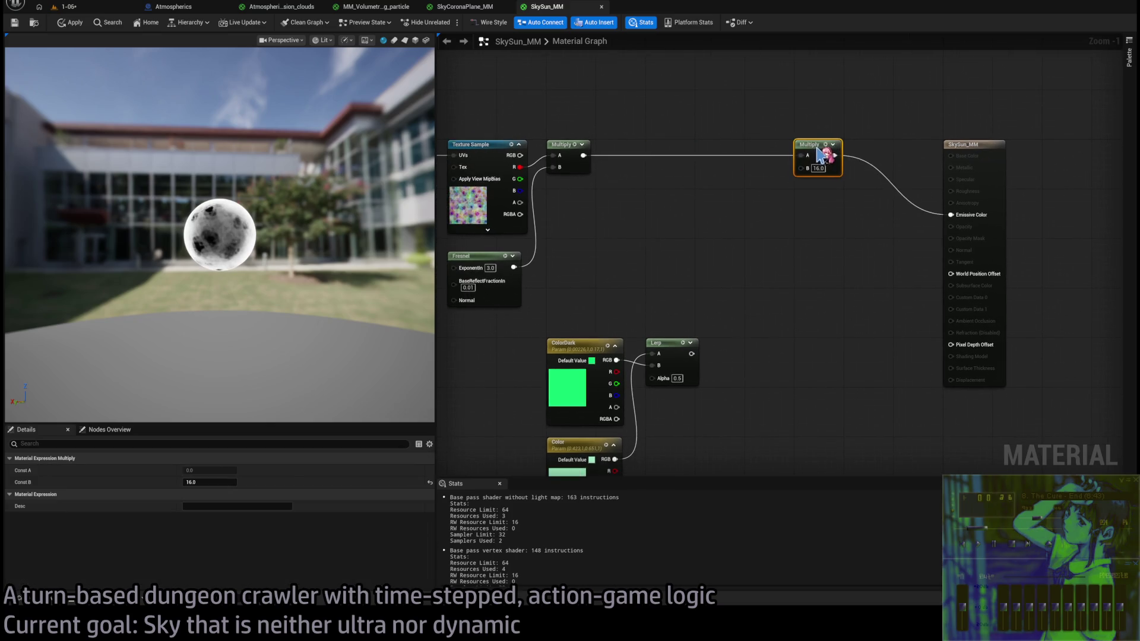
mouse_move(561, 115)
mouse_down()
mouse_move(740, 247)
mouse_move(740, 237)
mouse_up()
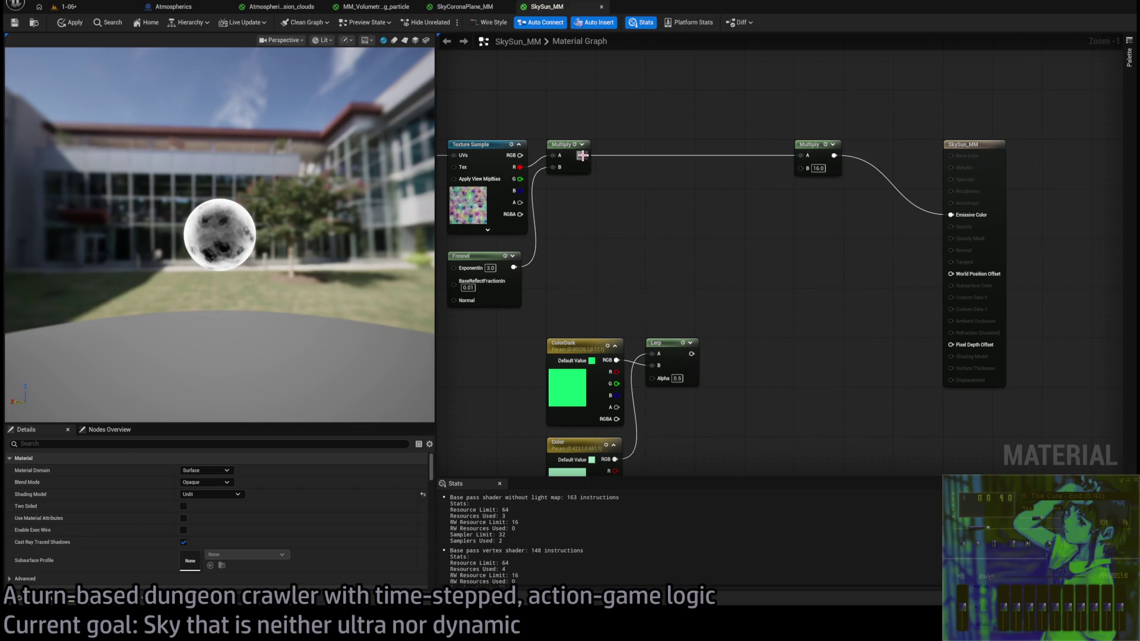
drag(583, 156, 651, 145)
mouse_move(692, 354)
mouse_down()
mouse_move(659, 168)
mouse_move(801, 155)
mouse_up()
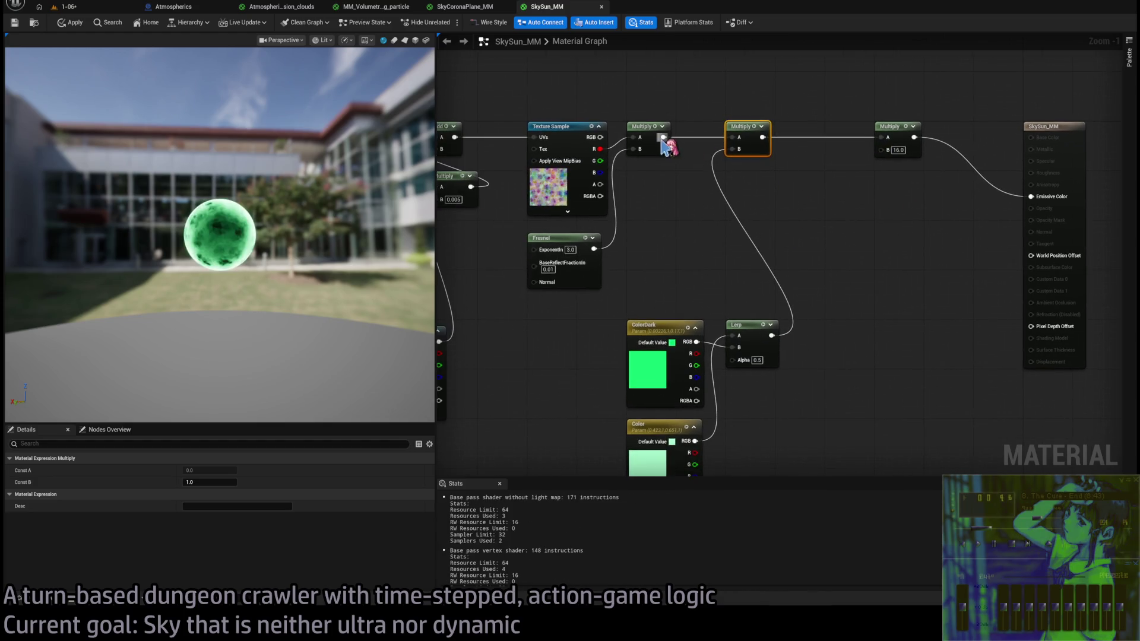
mouse_move(663, 137)
mouse_down()
mouse_move(631, 331)
mouse_move(757, 374)
mouse_move(745, 362)
mouse_up()
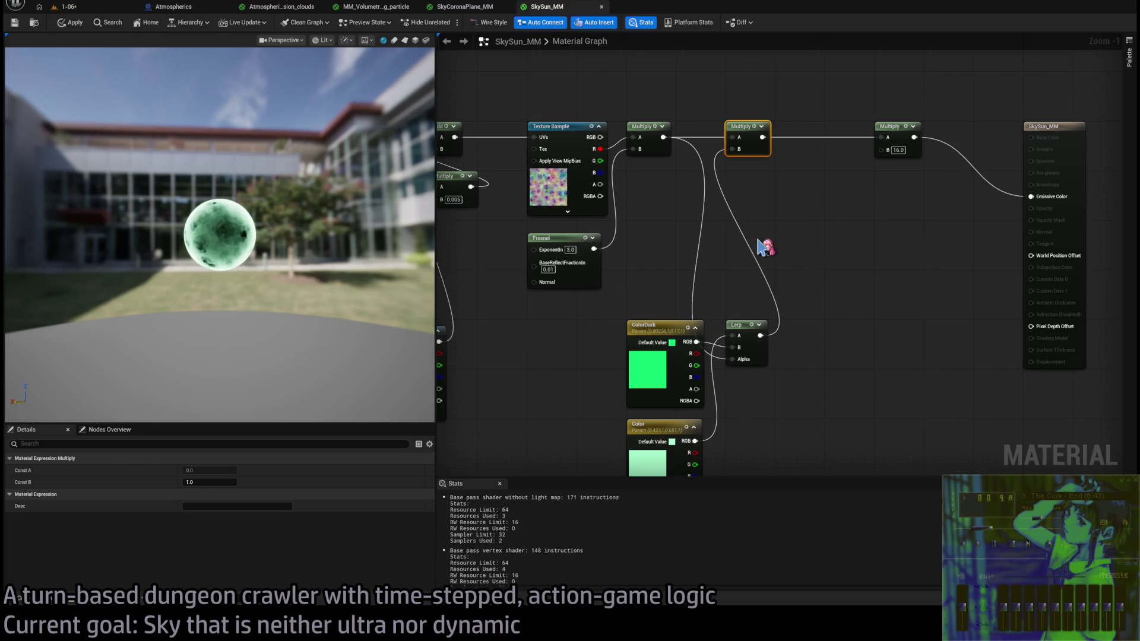
- Apply SkySun_MM, frame the green sun sphere in the 1-06 viewport, and show the Atmospherics assets
click(76, 12)
click(76, 10)
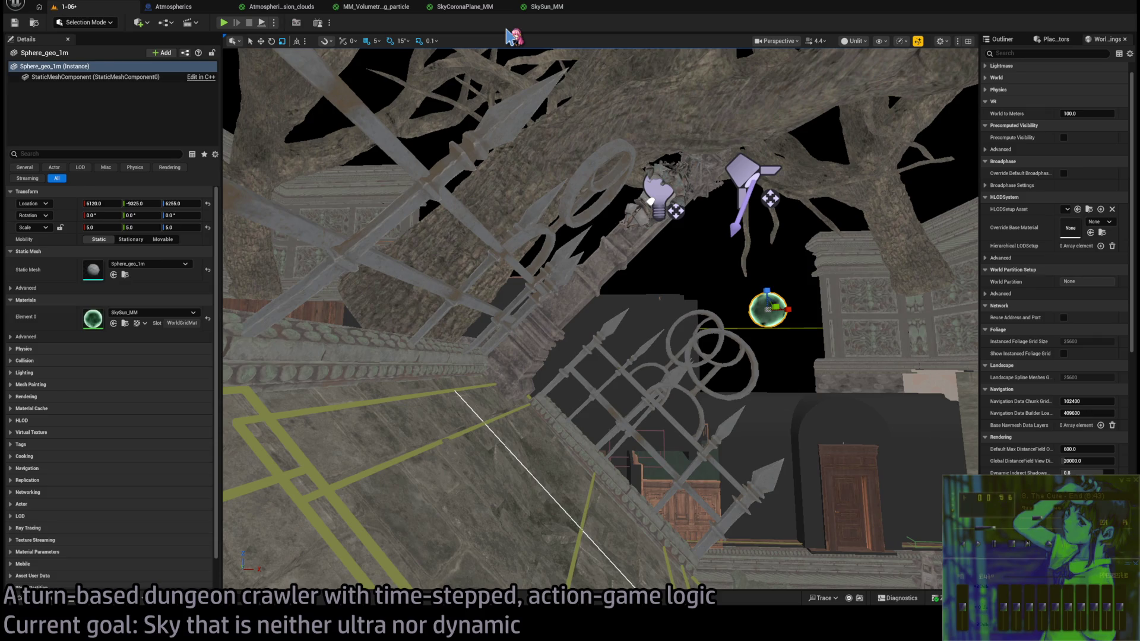
key(f)
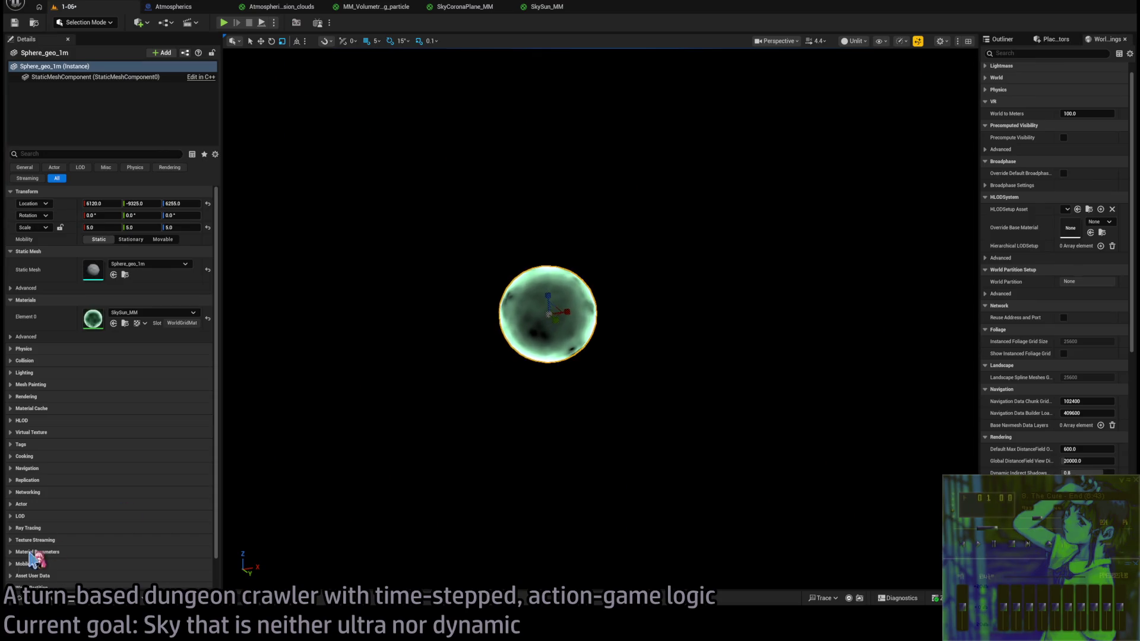
key(ctrl+space)
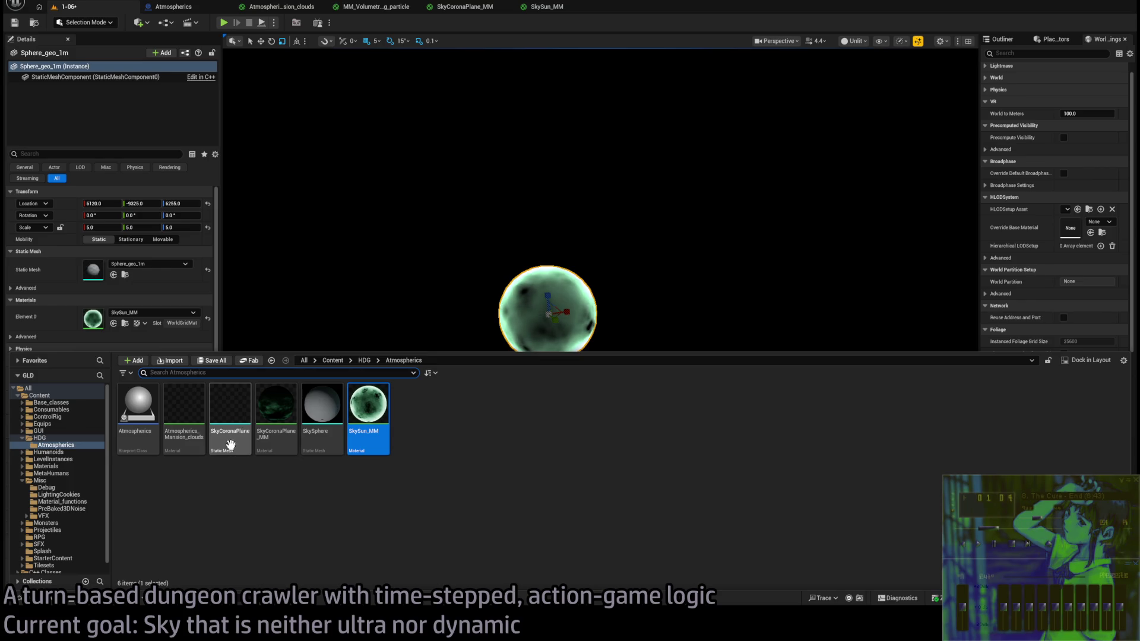
- Place a SkyCoronaPlane beside the sun sphere and assign it the SkyCoronaPlane_MM material
drag(221, 414, 246, 372)
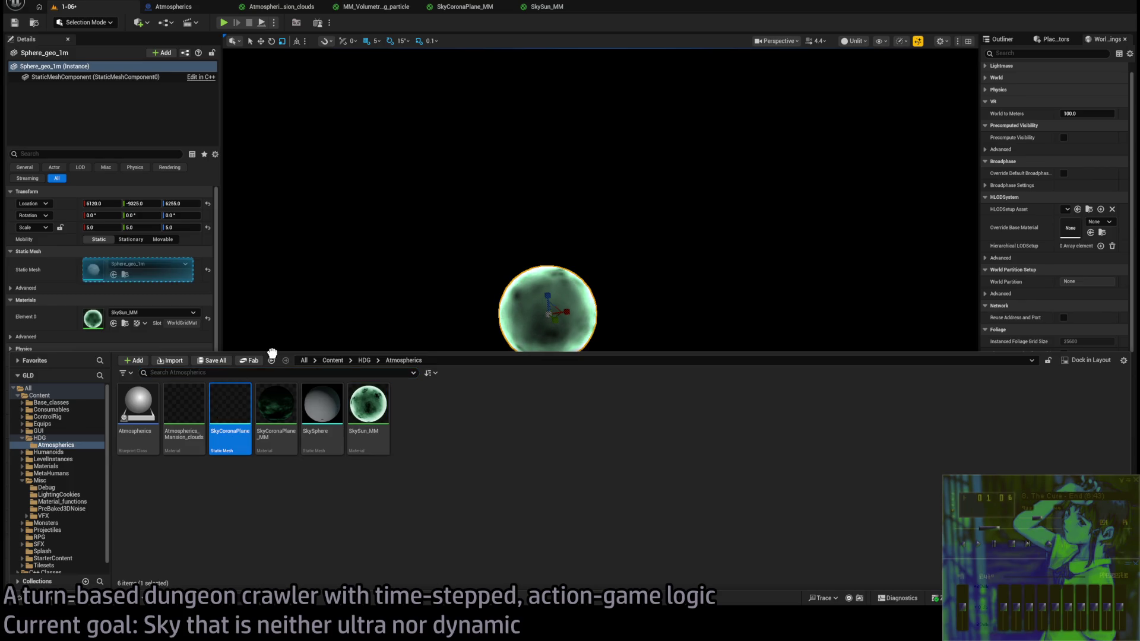
mouse_move(229, 420)
mouse_down()
mouse_move(496, 369)
mouse_move(493, 344)
mouse_up()
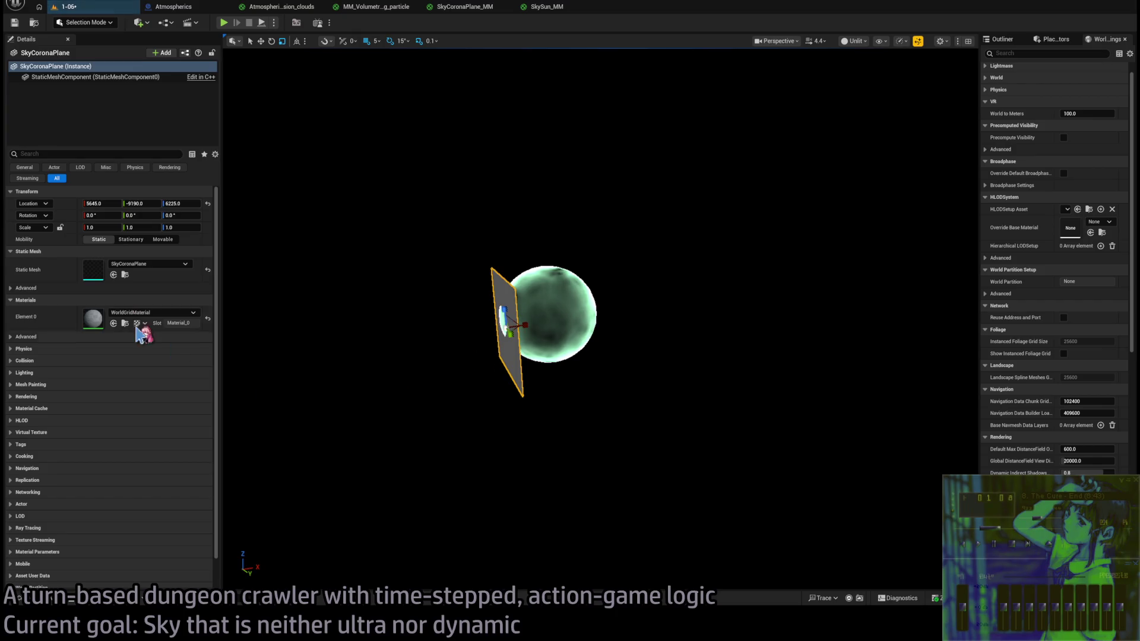
click(19, 598)
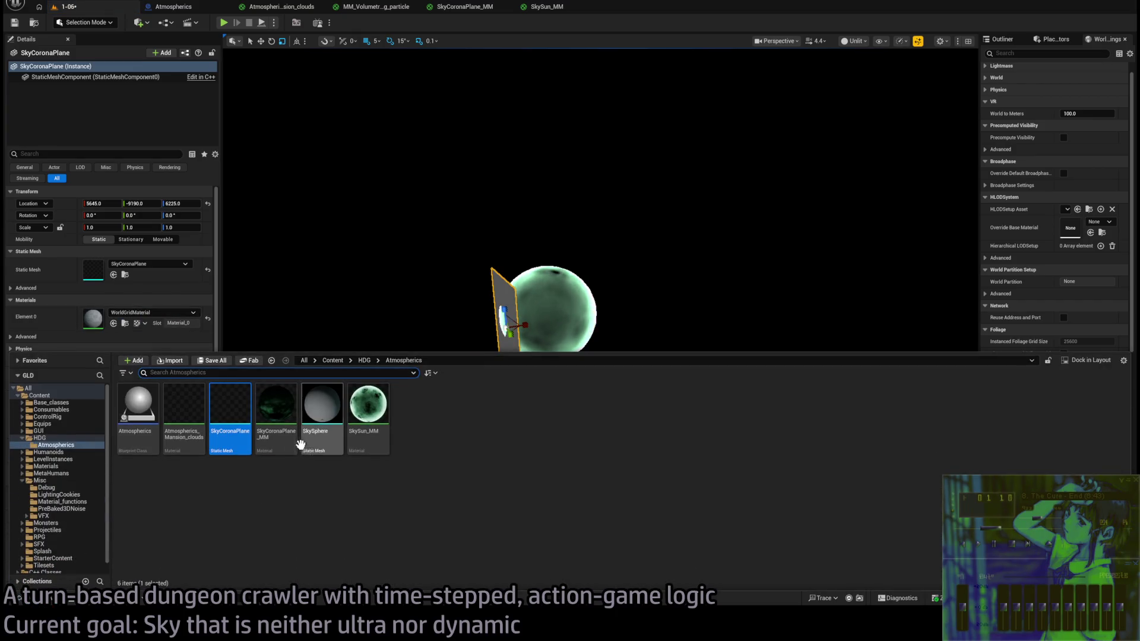
click(279, 414)
drag(278, 414, 93, 320)
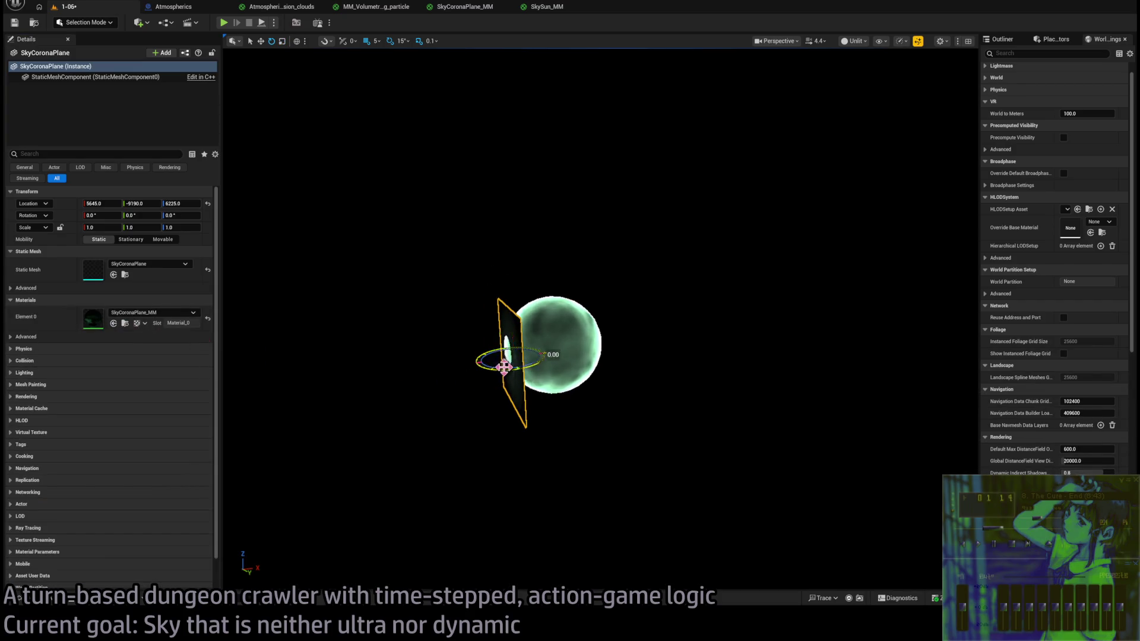
- Rotate the corona plane -75° around Z, scale it to about 10.9, and pull the view back
mouse_move(504, 367)
mouse_down()
mouse_move(469, 367)
mouse_move(536, 377)
mouse_move(585, 514)
mouse_up()
key(w)
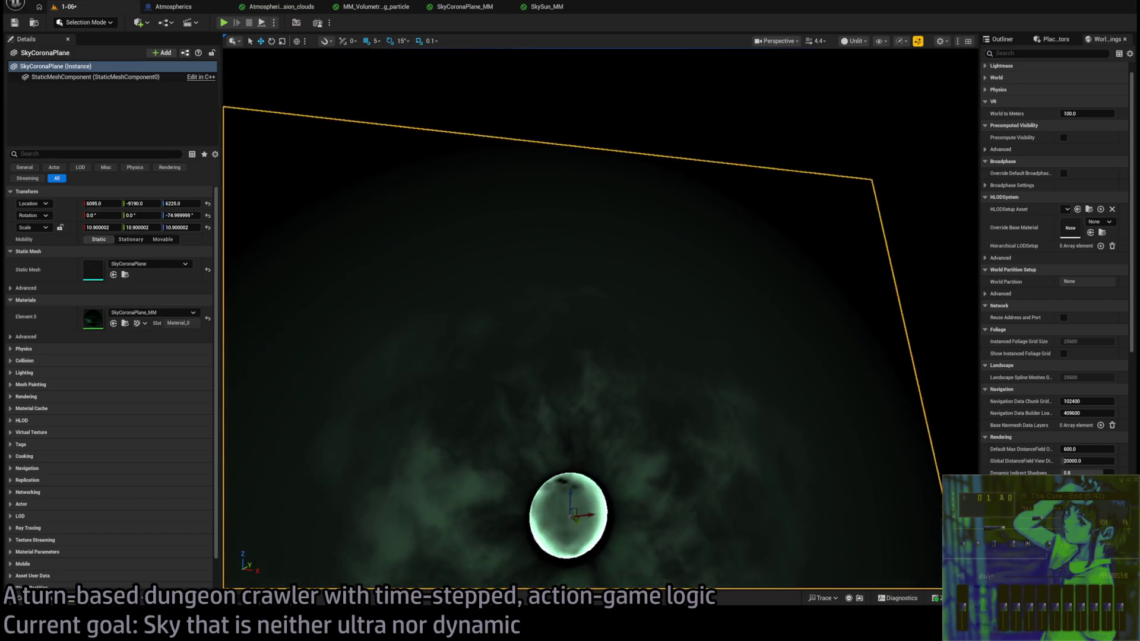
scroll(599, 318, down, 5)
mouse_move(600, 319)
mouse_down()
mouse_move(475, 319)
mouse_move(379, 242)
mouse_up()
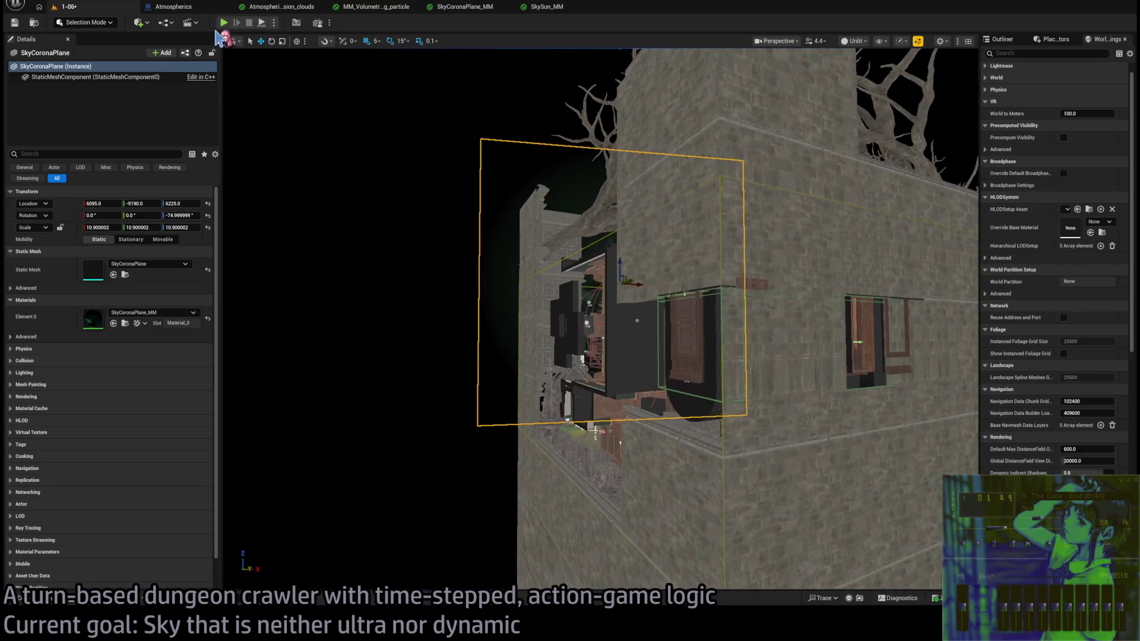
- Test-play briefly, select Spawn_marker_player2, fly the view to it, and start play again
key(alt+p)
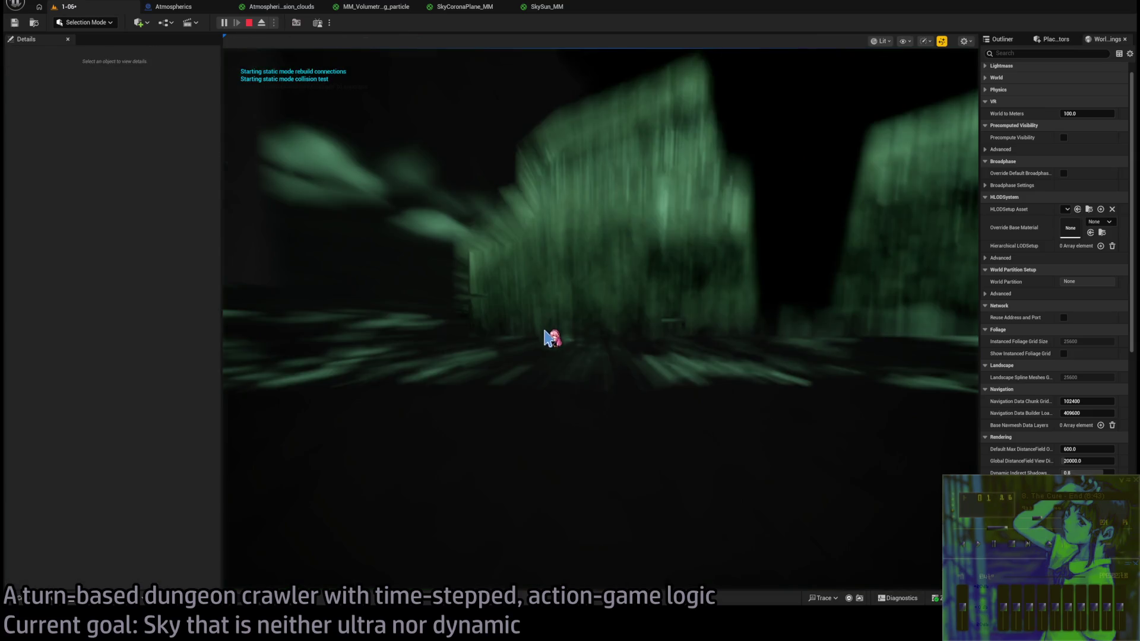
key(Escape)
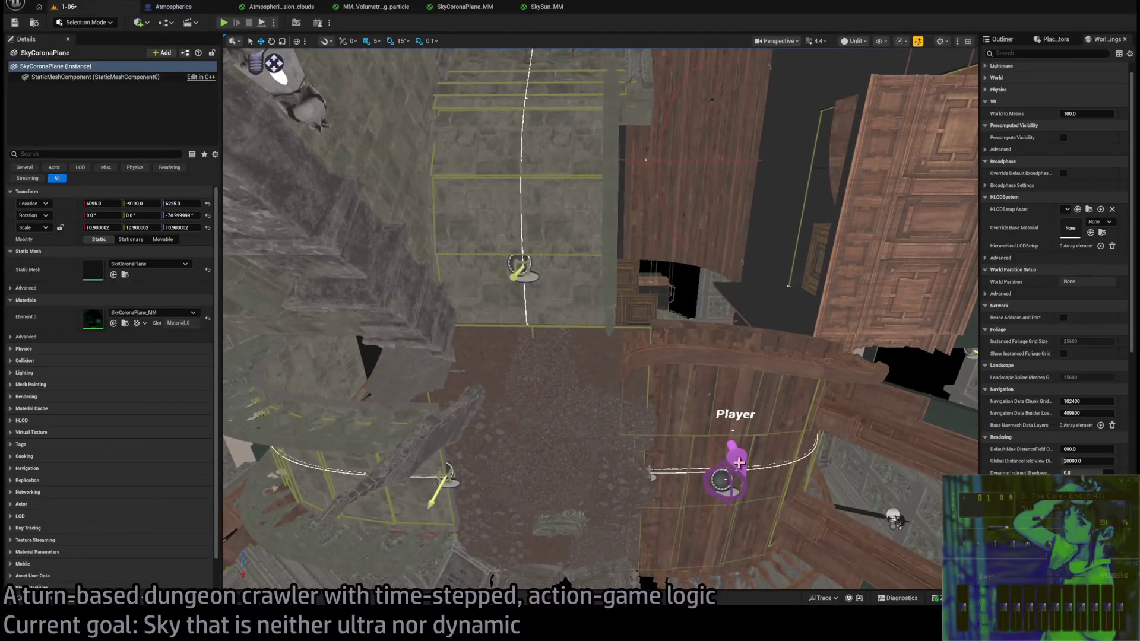
click(718, 475)
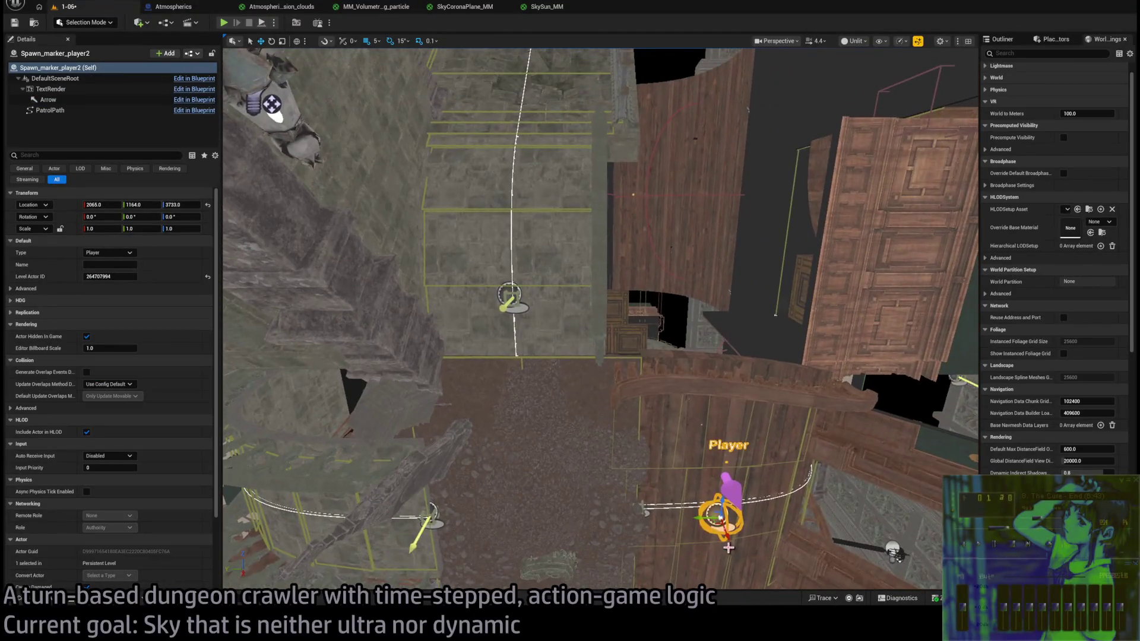
mouse_move(718, 527)
mouse_down()
mouse_move(641, 487)
mouse_move(750, 450)
mouse_move(718, 415)
mouse_move(647, 380)
mouse_up()
scroll(599, 318, down, 5)
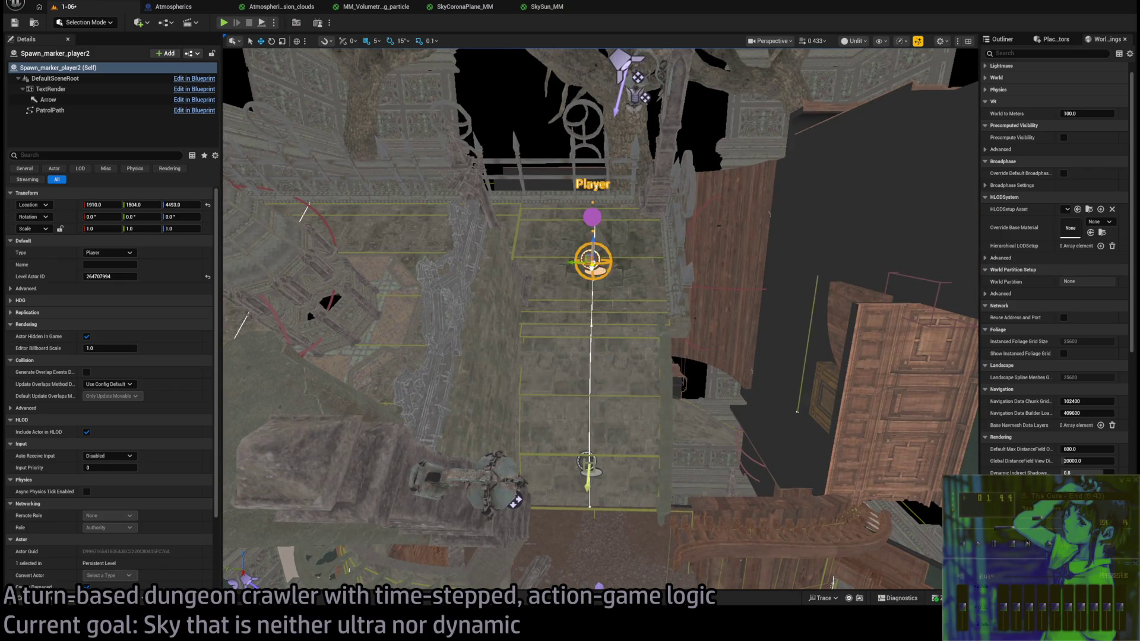
key(alt+p)
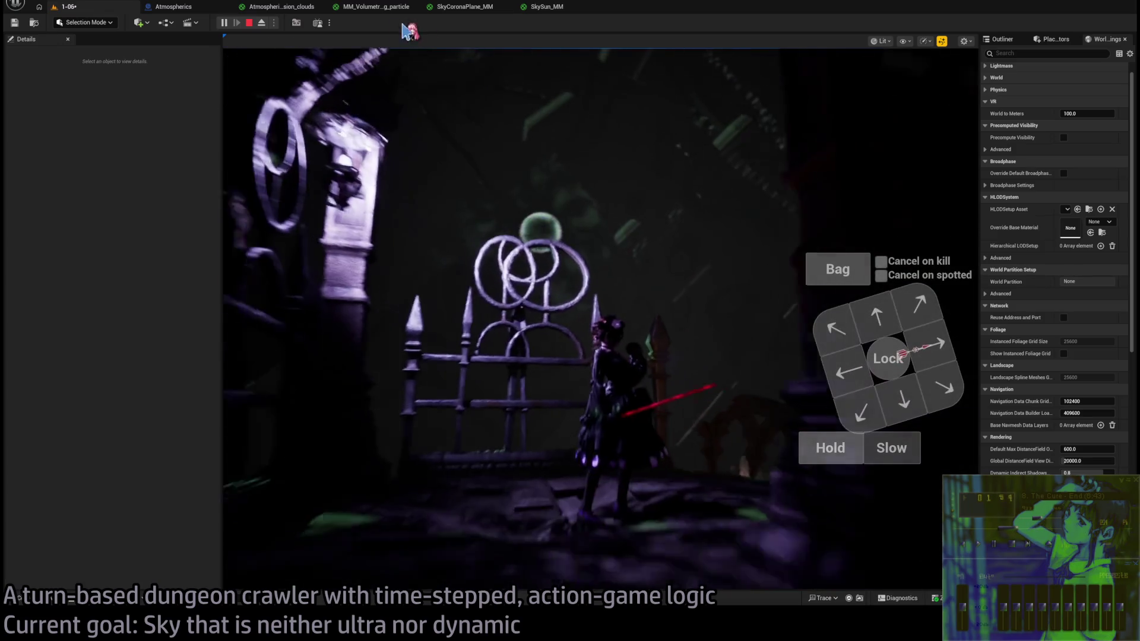
- Stop play and open SkyCoronaPlane_MM, panning the graph to its material output node
click(250, 23)
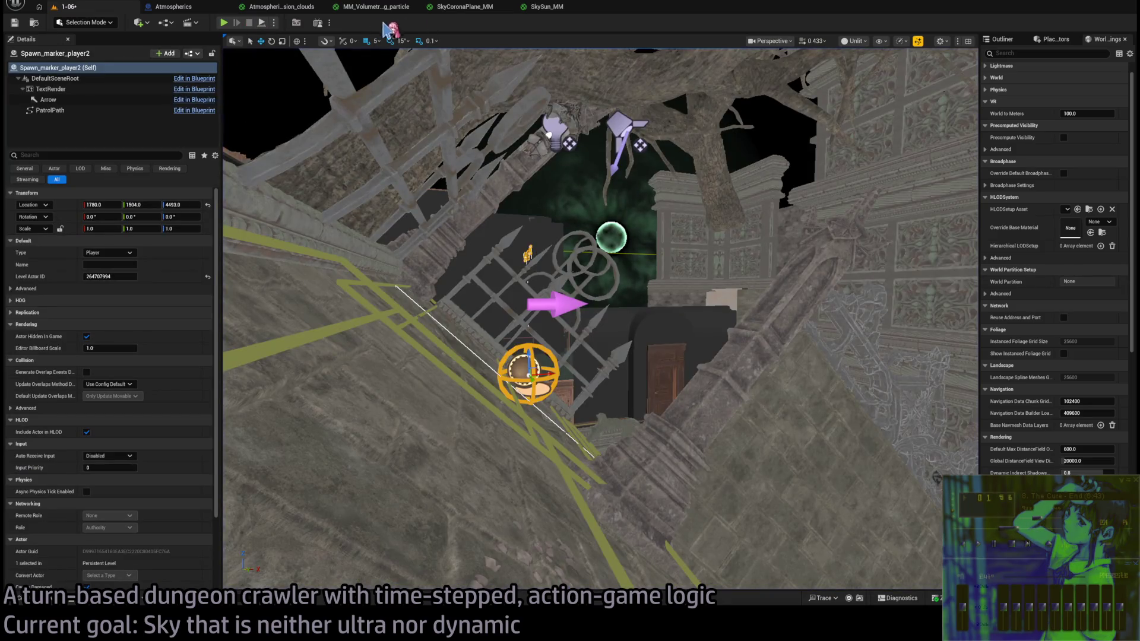
click(469, 8)
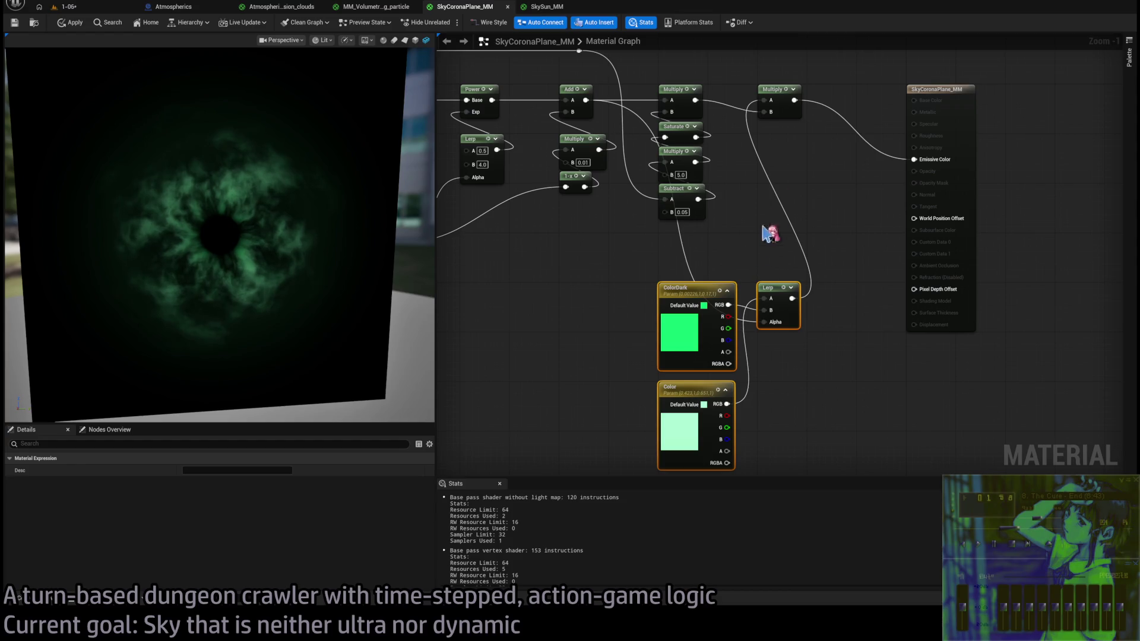
scroll(885, 234, down, 2)
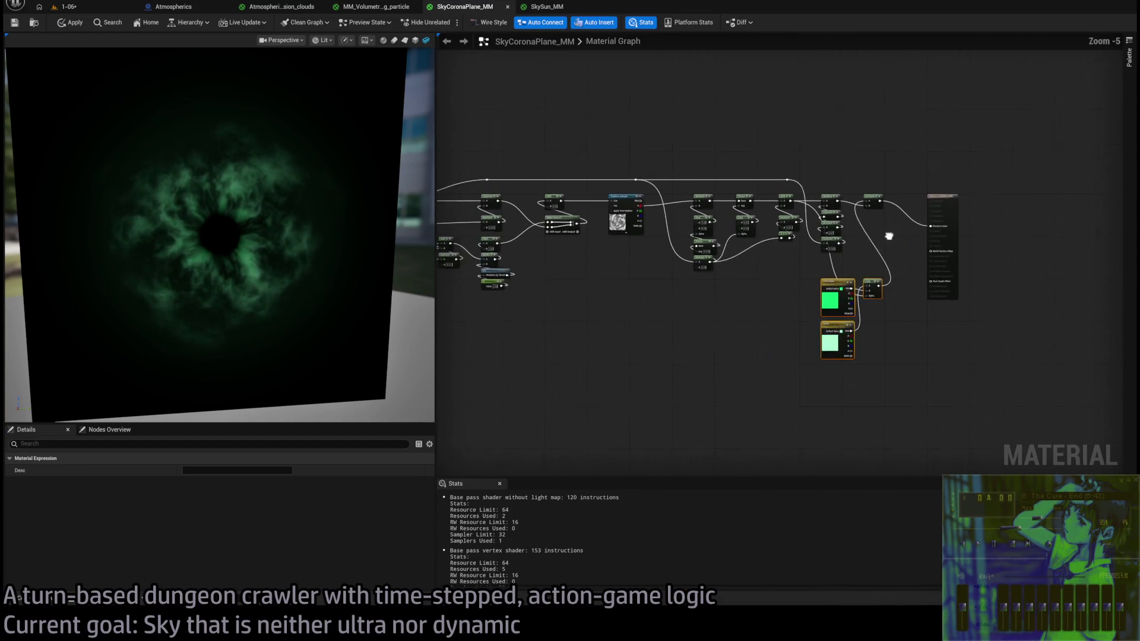
scroll(878, 257, up, 1)
drag(879, 262, 787, 255)
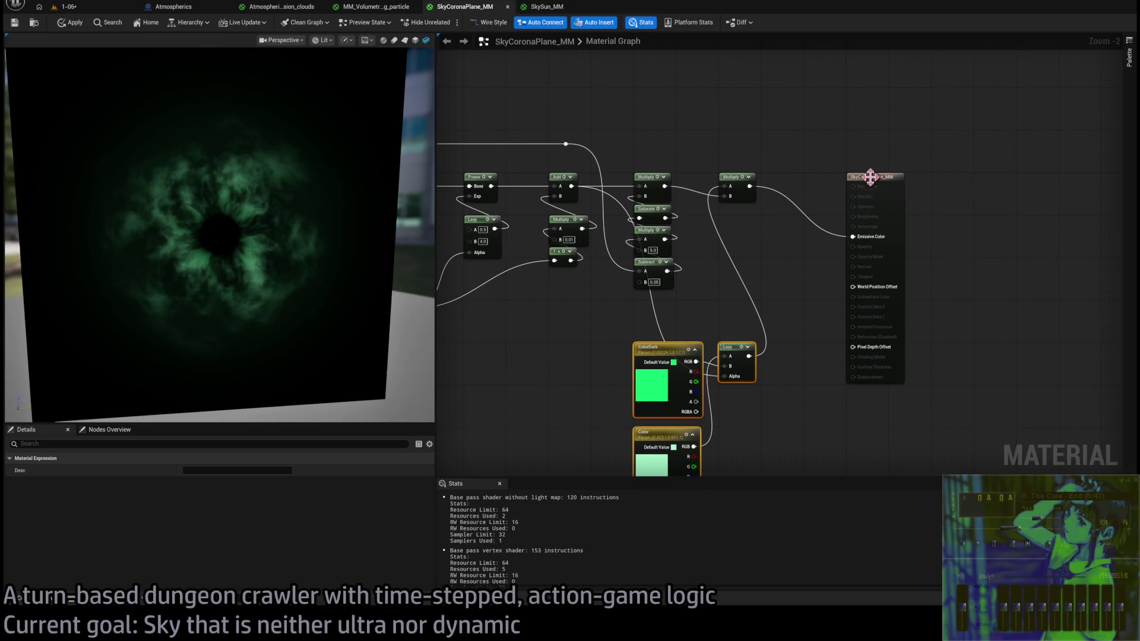
mouse_move(869, 178)
mouse_down()
mouse_move(950, 182)
mouse_move(873, 183)
mouse_up()
scroll(878, 189, down, 7)
click(969, 127)
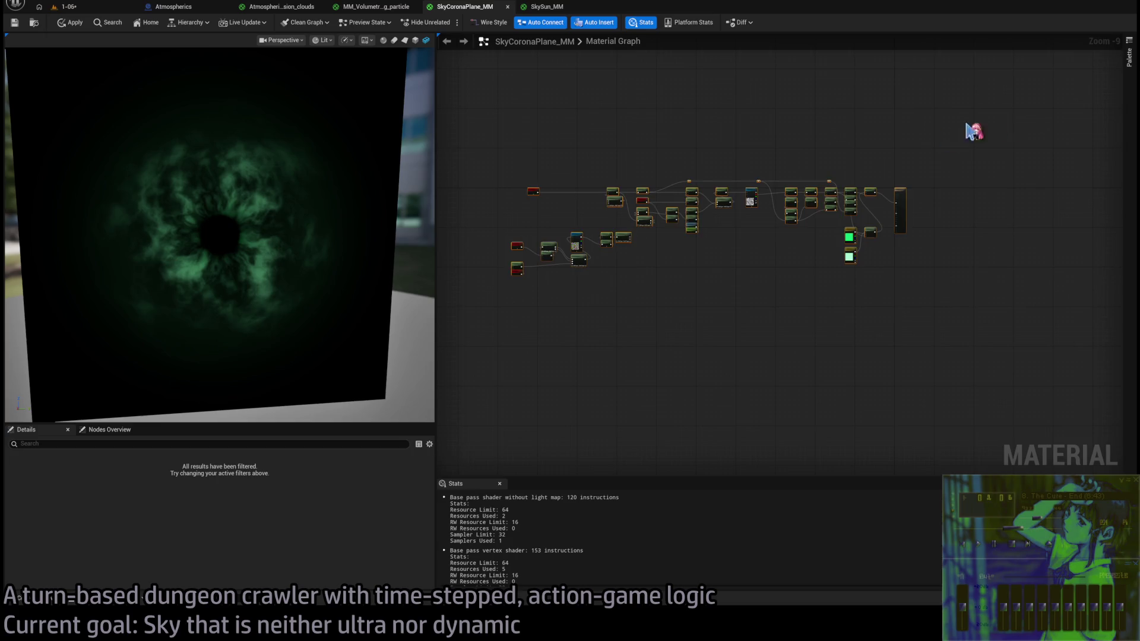
scroll(863, 305, up, 7)
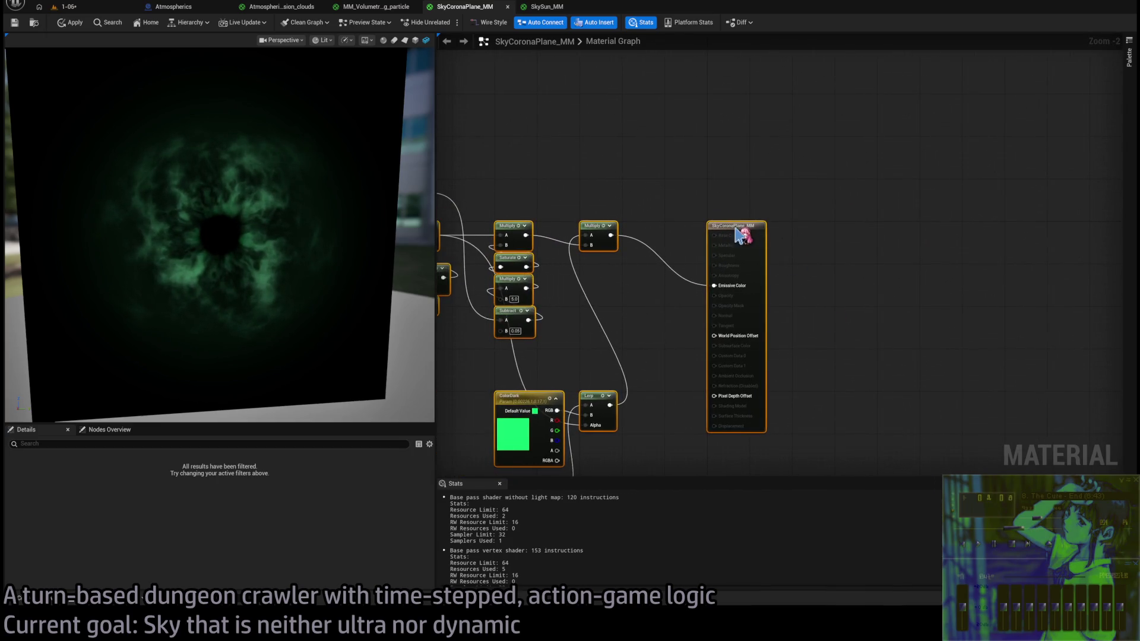
- Insert a Multiply by 8 before Emissive Color, then return to the 1-06 level
drag(651, 237, 736, 230)
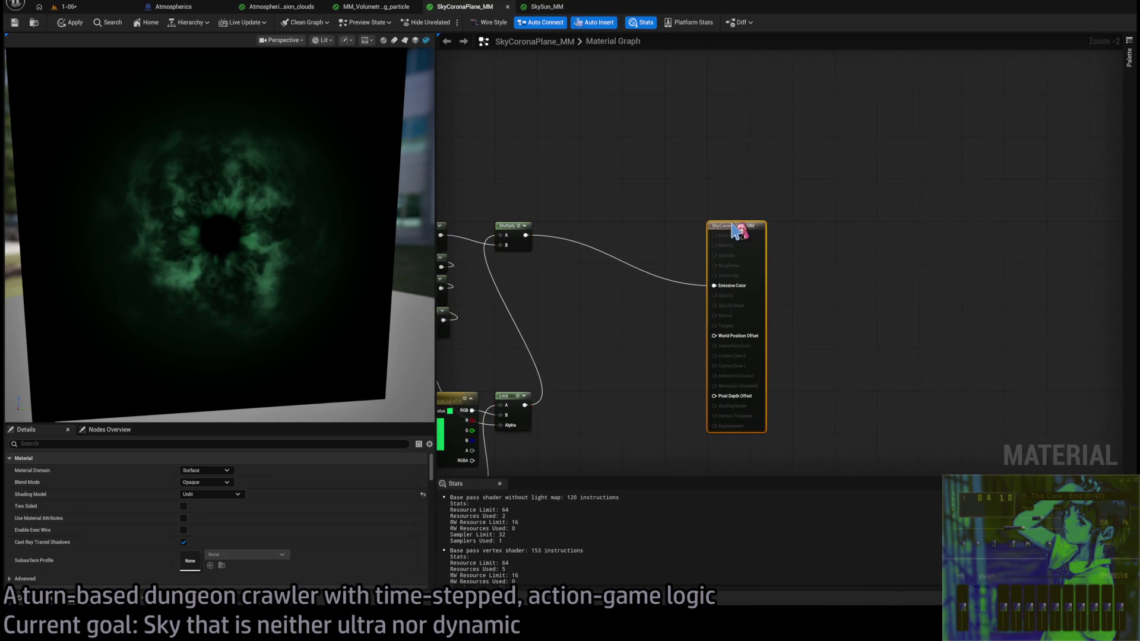
drag(609, 231, 607, 224)
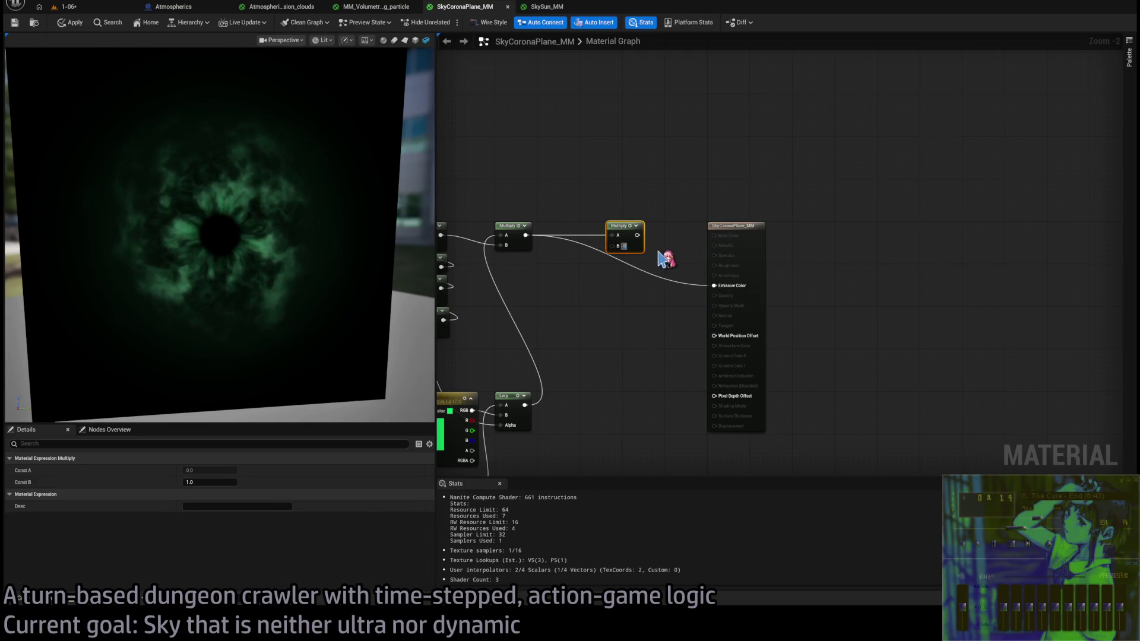
drag(712, 290, 713, 287)
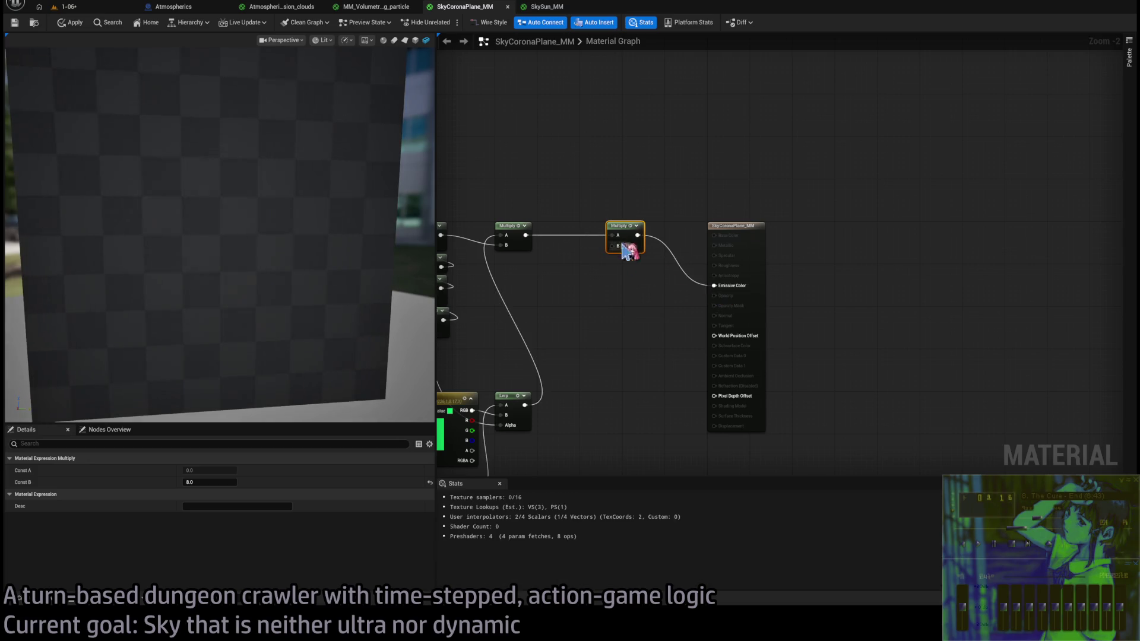
click(578, 178)
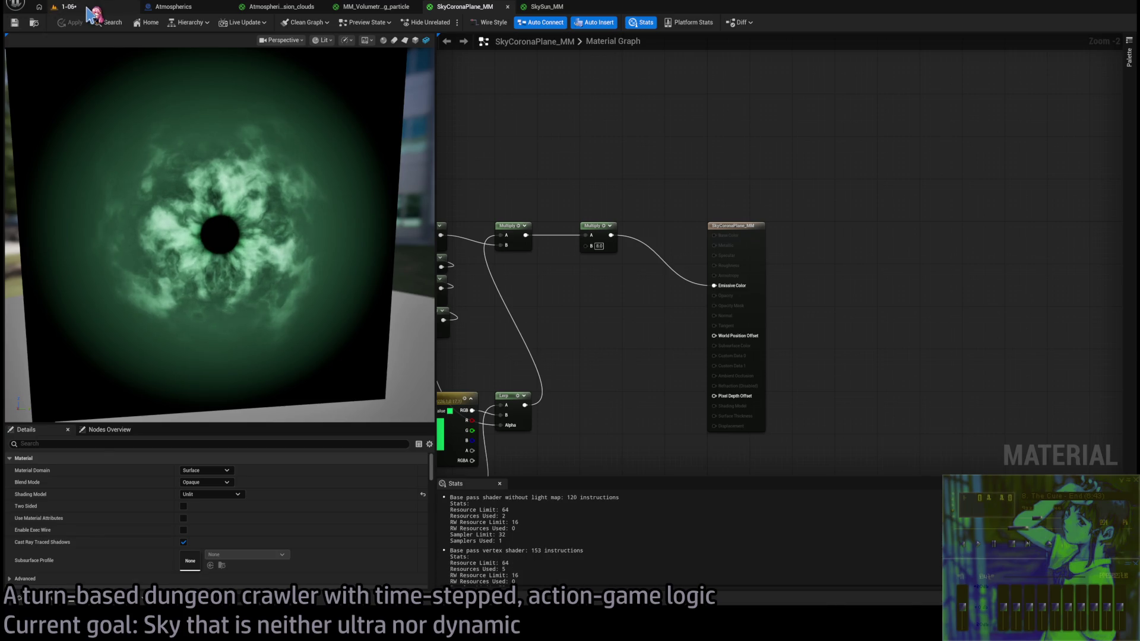
click(86, 7)
- Start play and run a turn with an extended hold action while watching the sky
key(alt+p)
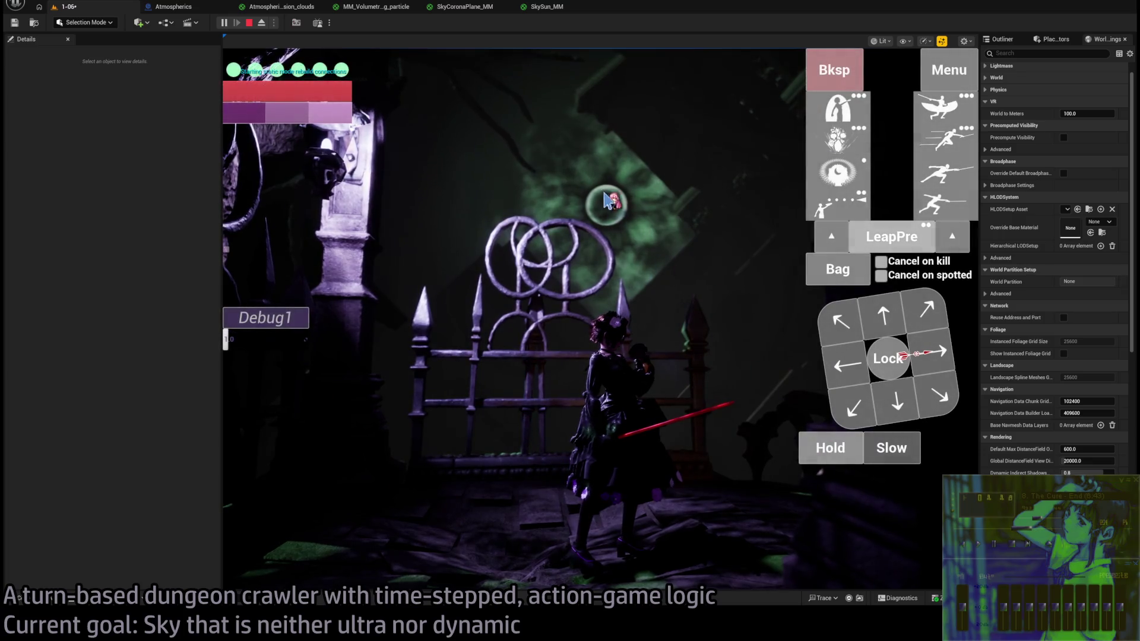
click(836, 458)
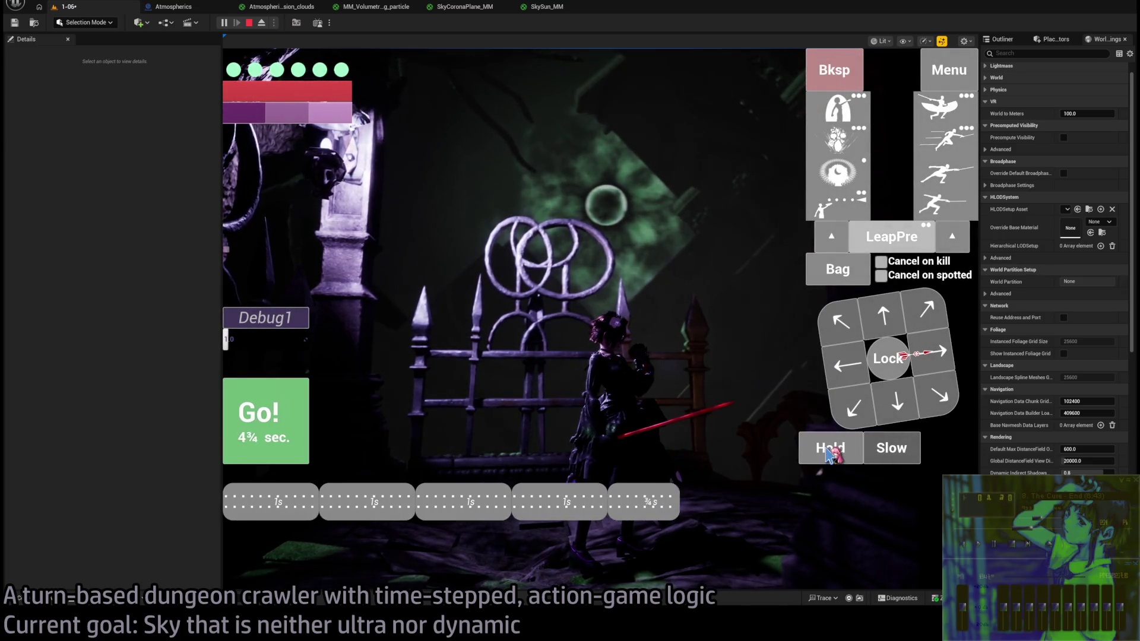
click(830, 455)
click(816, 454)
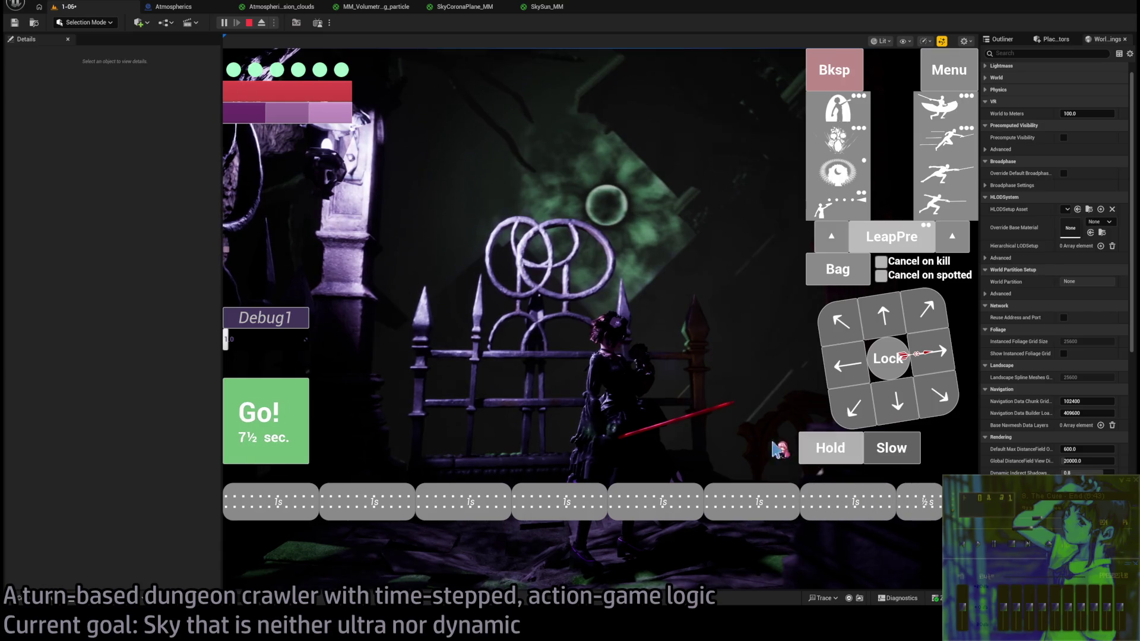
click(274, 435)
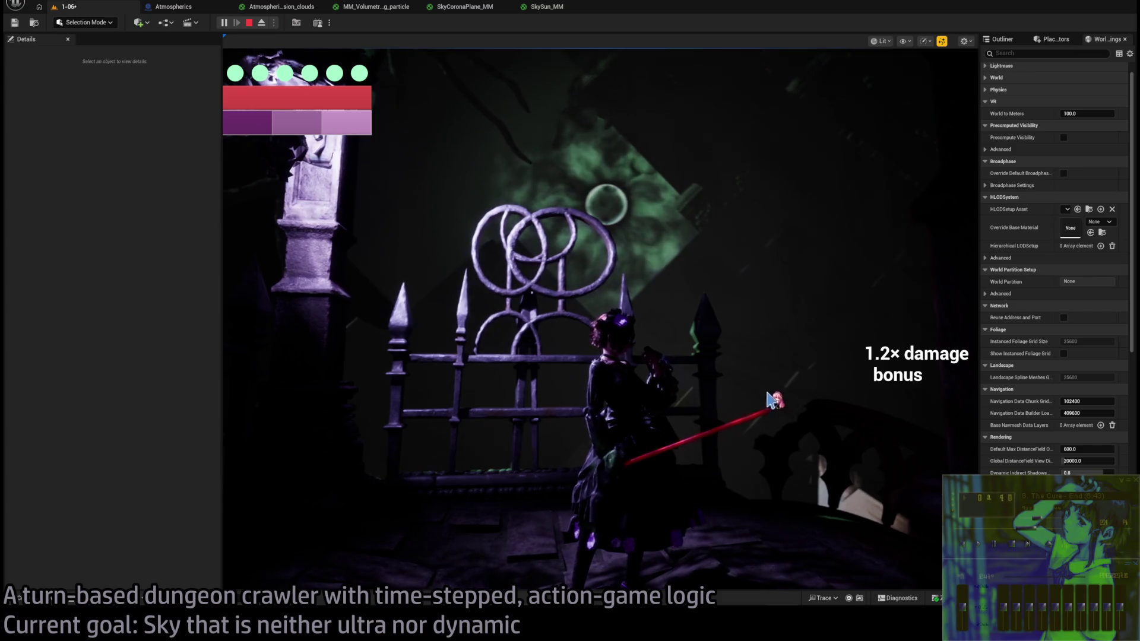
- Run a skill turn and a projectile attack turn, then stop the play session
click(838, 173)
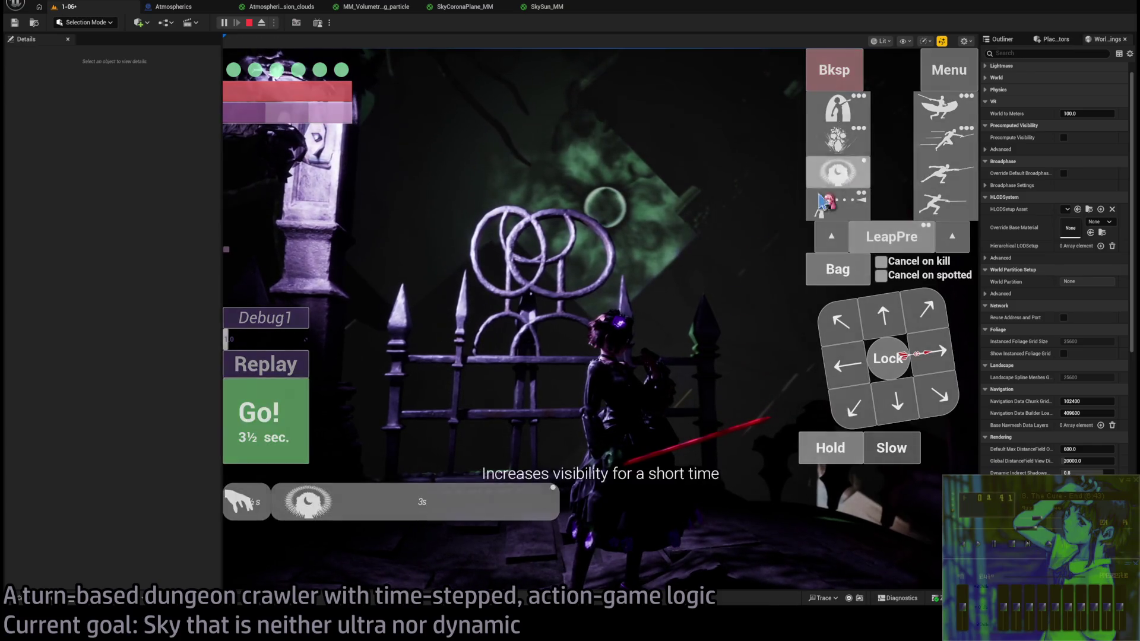
click(276, 423)
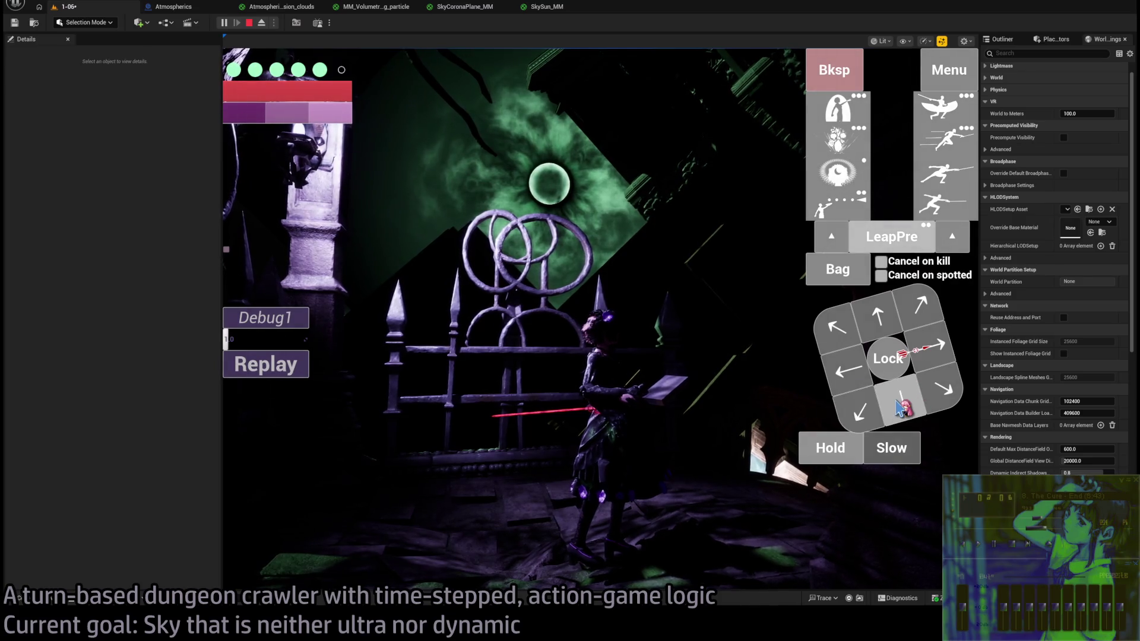
click(846, 219)
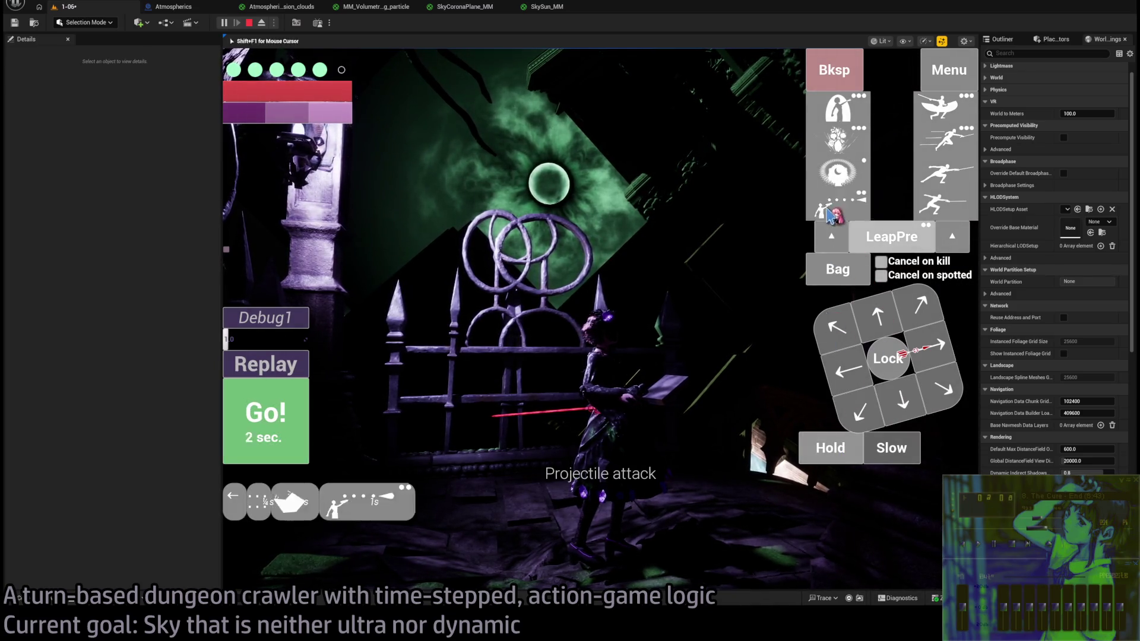
click(274, 410)
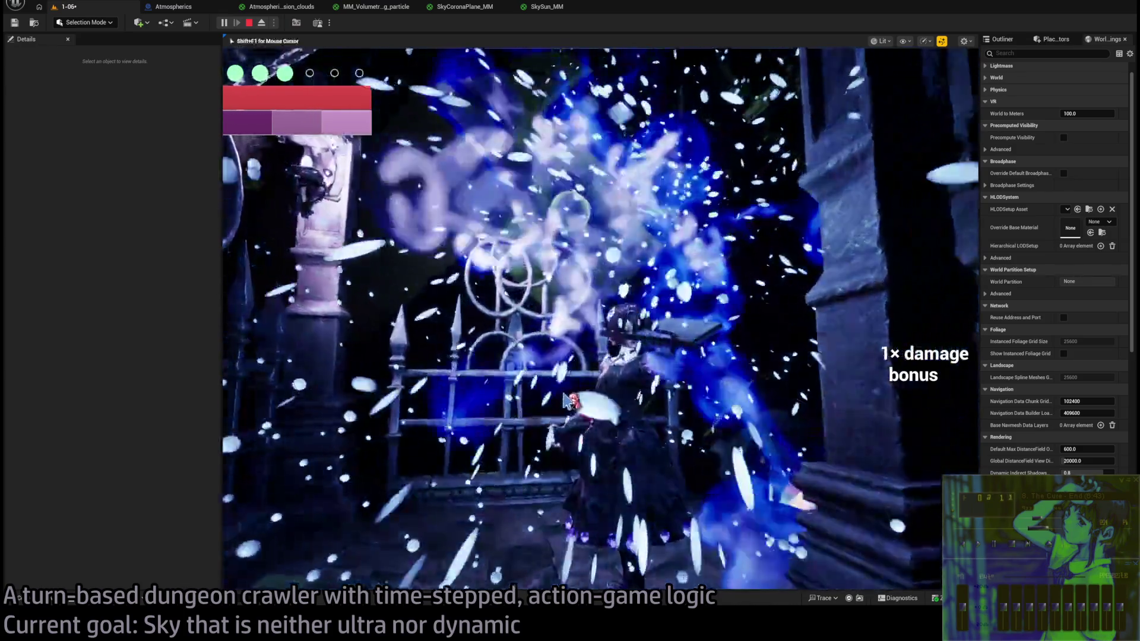
key(Escape)
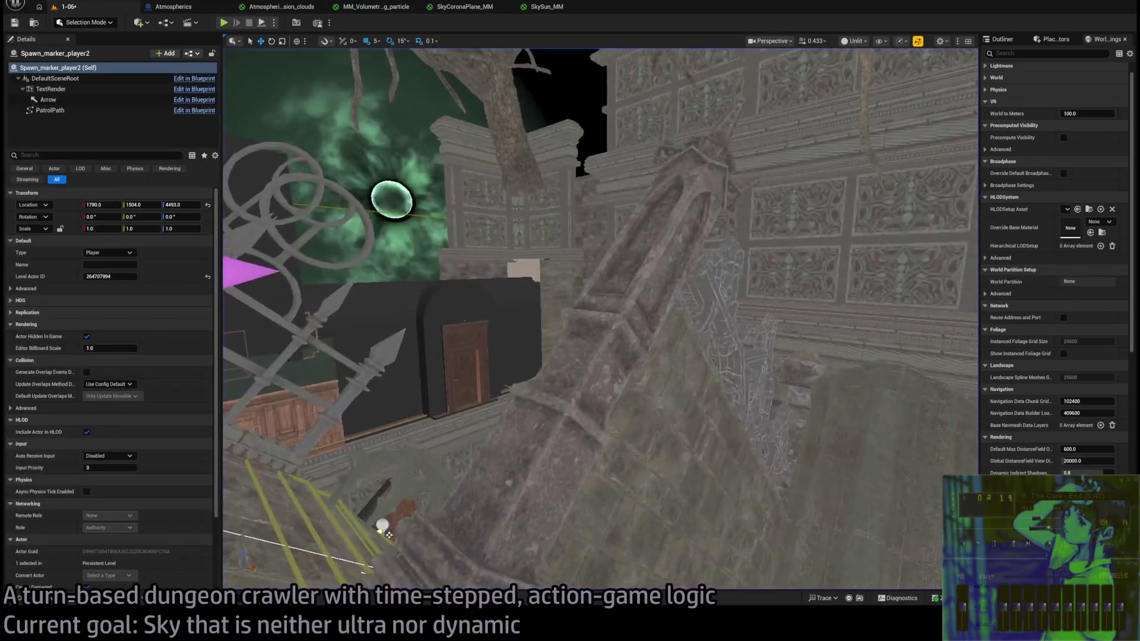